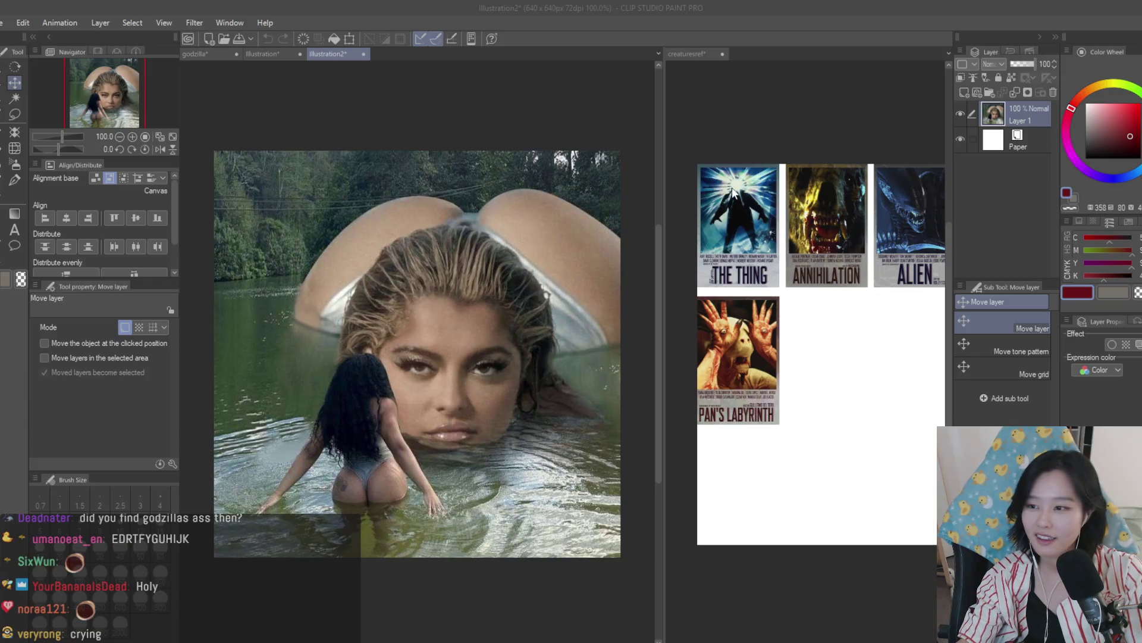
# Step: Close the Illustration2 document and answer its save prompt to return to the Illustration canvas
pyautogui.click(665, 210)
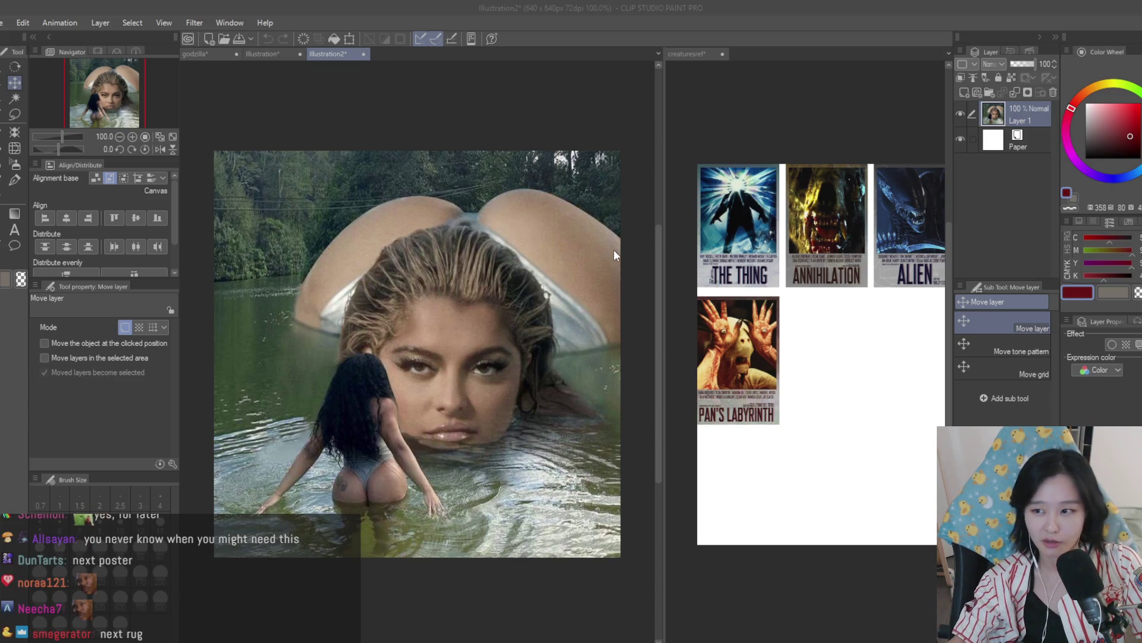
pyautogui.press('Return')
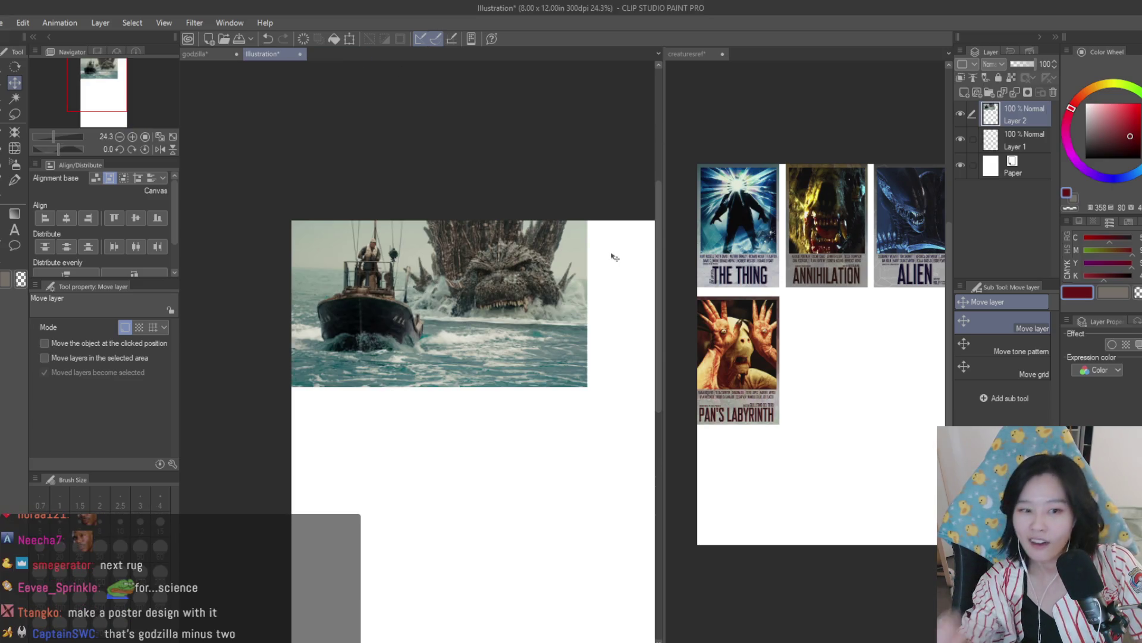
# Step: Bring up the godzilla poster document and zoom in and out to review it
pyautogui.click(207, 54)
pyautogui.scroll(-4, 452, 351)
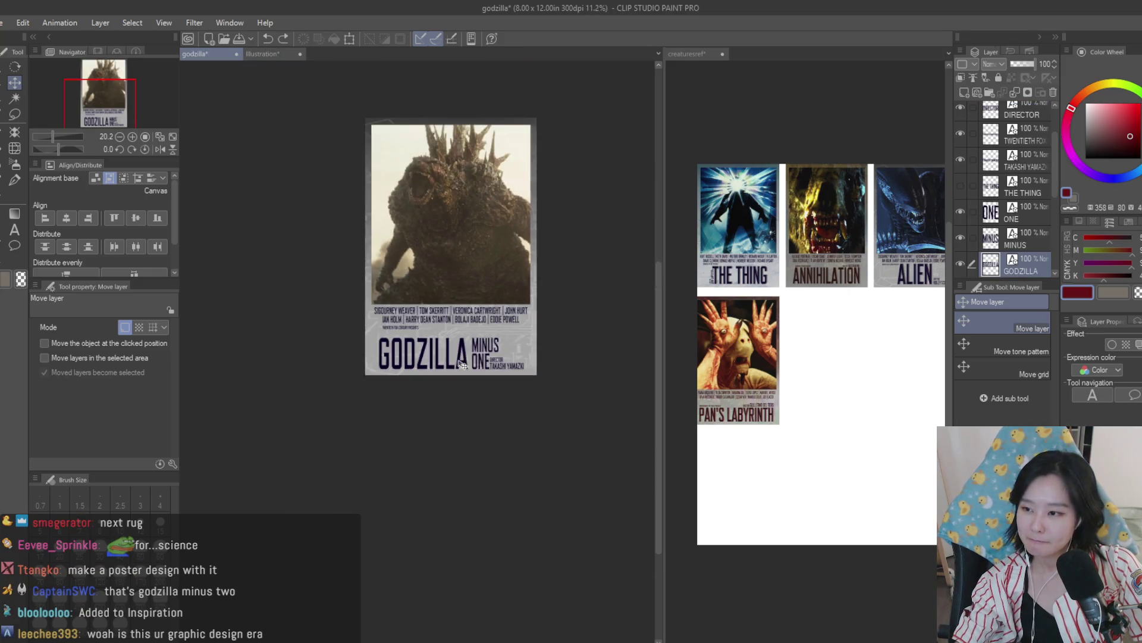
pyautogui.scroll(4, 429, 355)
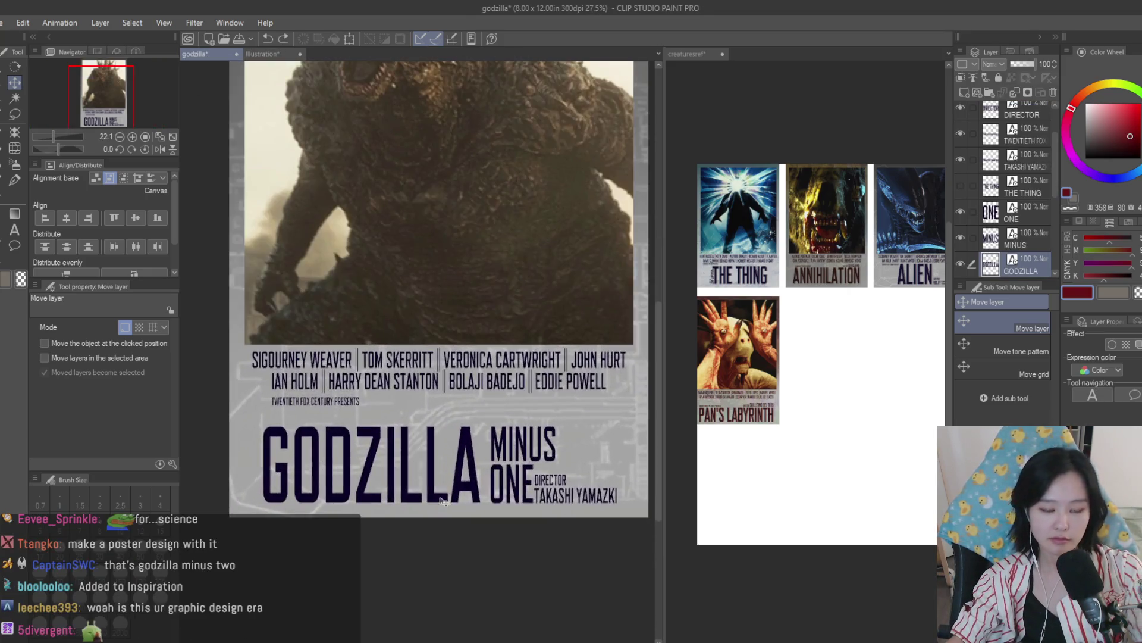
pyautogui.scroll(-5, 452, 363)
pyautogui.scroll(2, 529, 381)
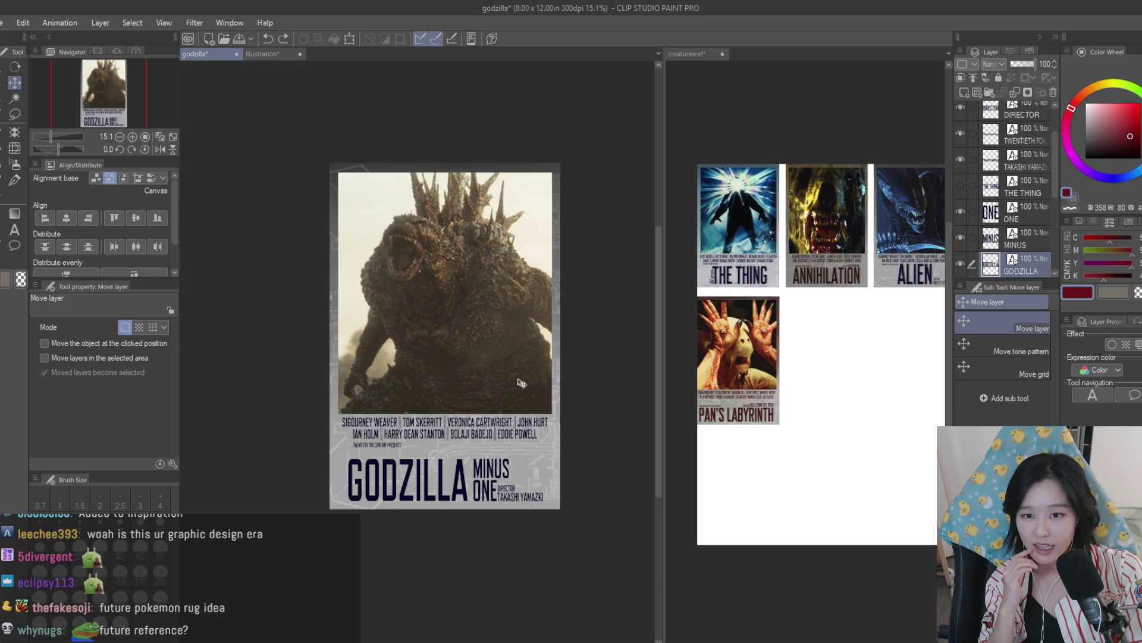
# Step: Glance at the creaturesref reference grid, then return to the godzilla poster and zoom around it
pyautogui.click(880, 238)
pyautogui.scroll(-2, 883, 242)
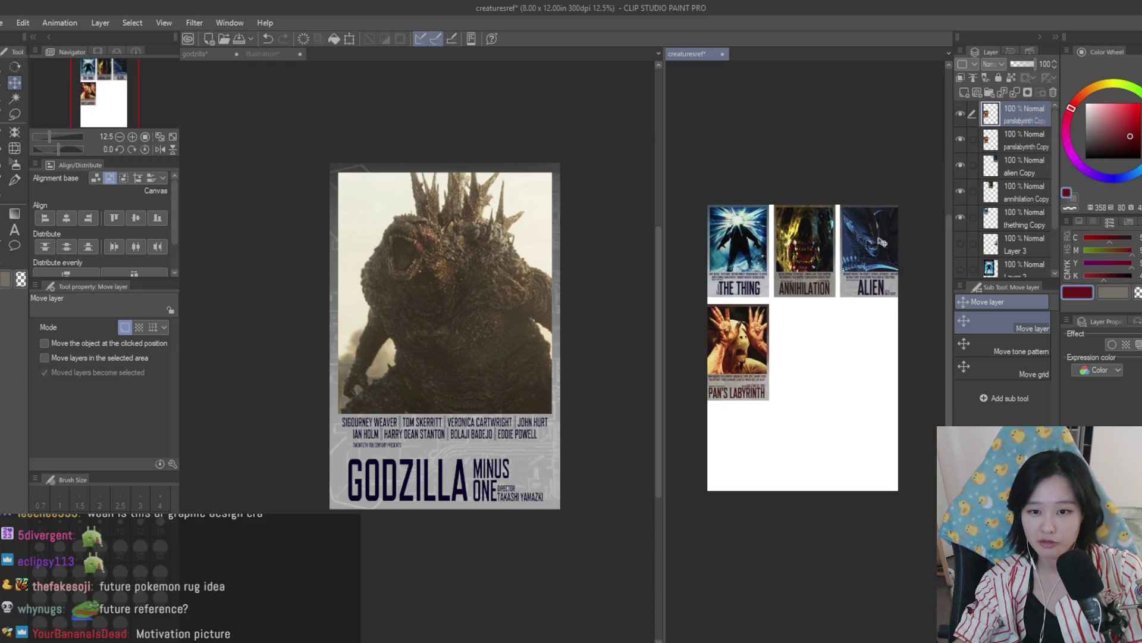
pyautogui.click(551, 338)
pyautogui.scroll(3, 565, 357)
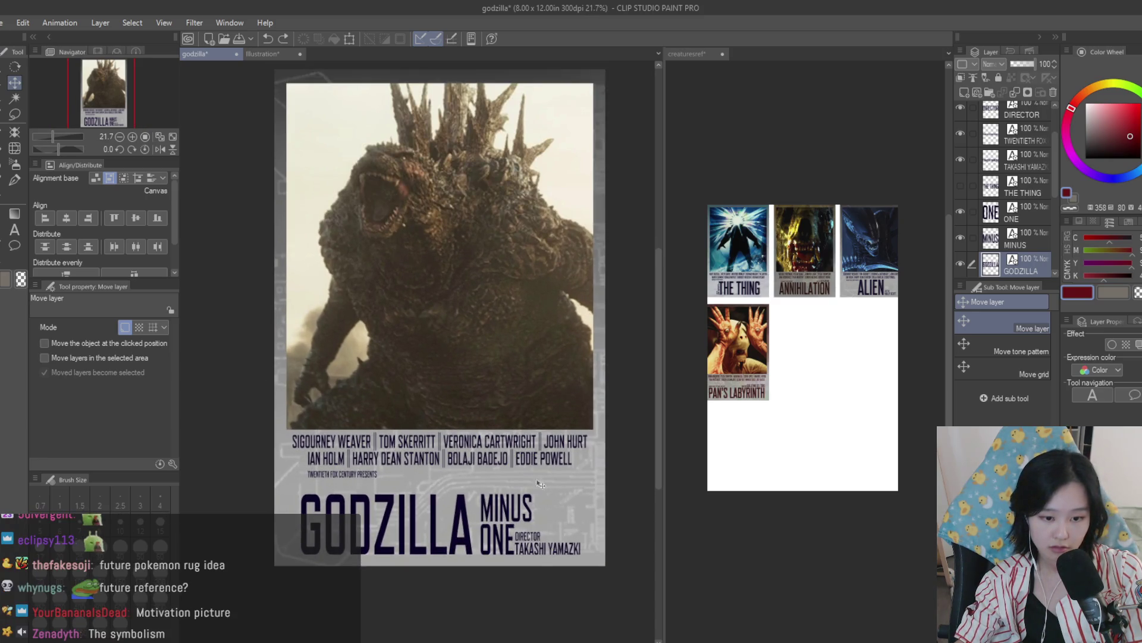
pyautogui.scroll(1, 540, 491)
pyautogui.scroll(-1, 476, 378)
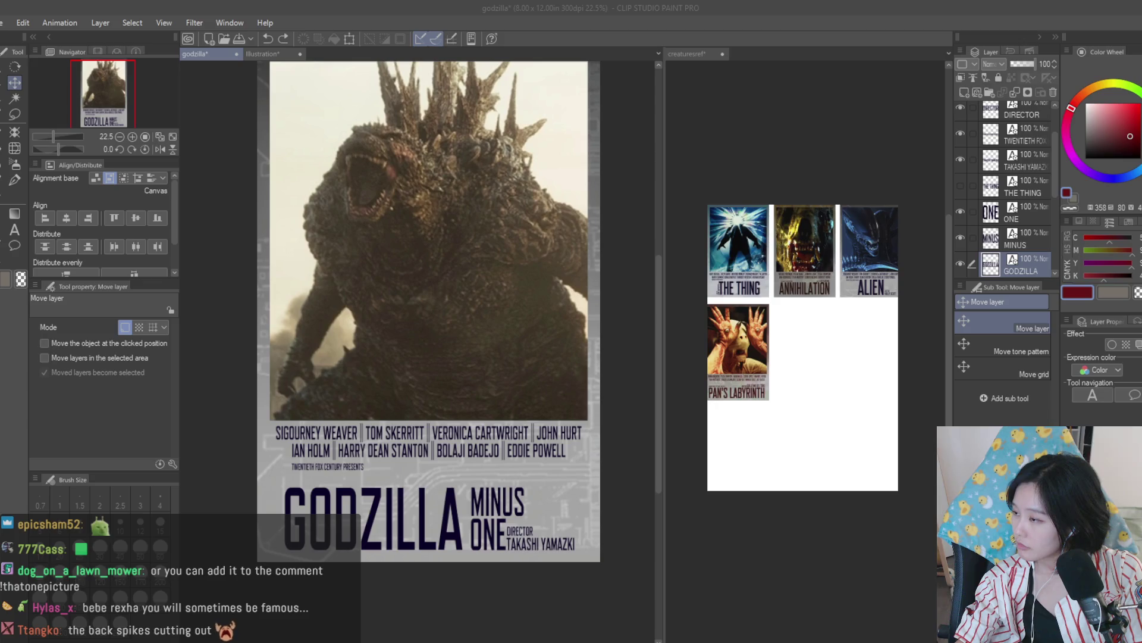
pyautogui.scroll(3, 298, 472)
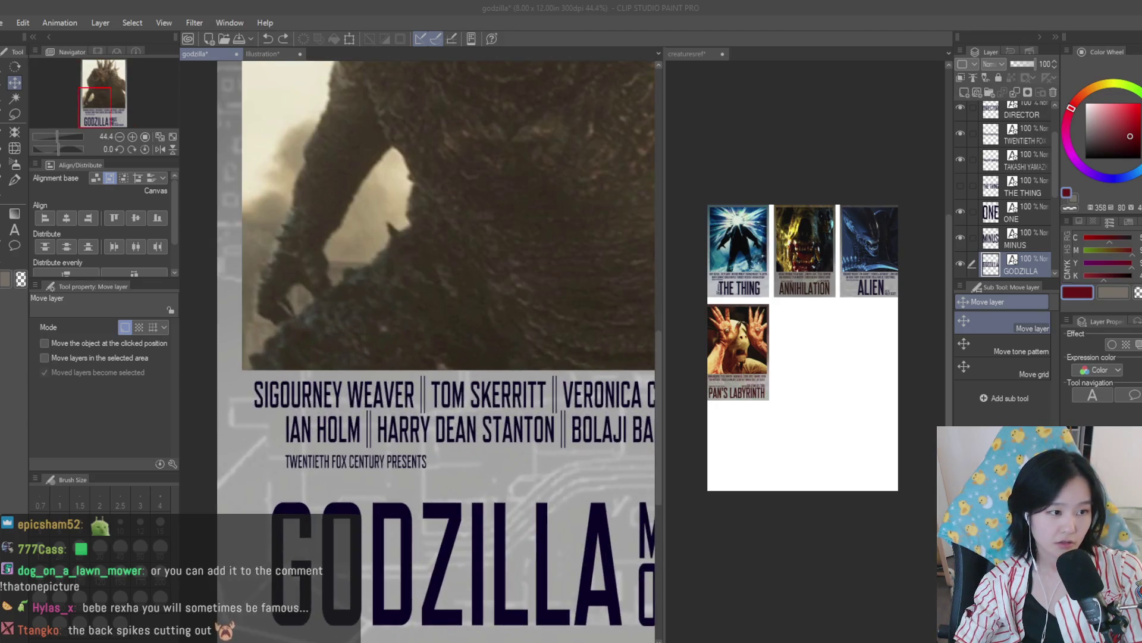
# Step: Change the TWENTIETH FOX CENTURY PRESENTS credit to read JAPAN PRESENTS
pyautogui.press('t')
pyautogui.click(348, 458)
pyautogui.click(387, 462)
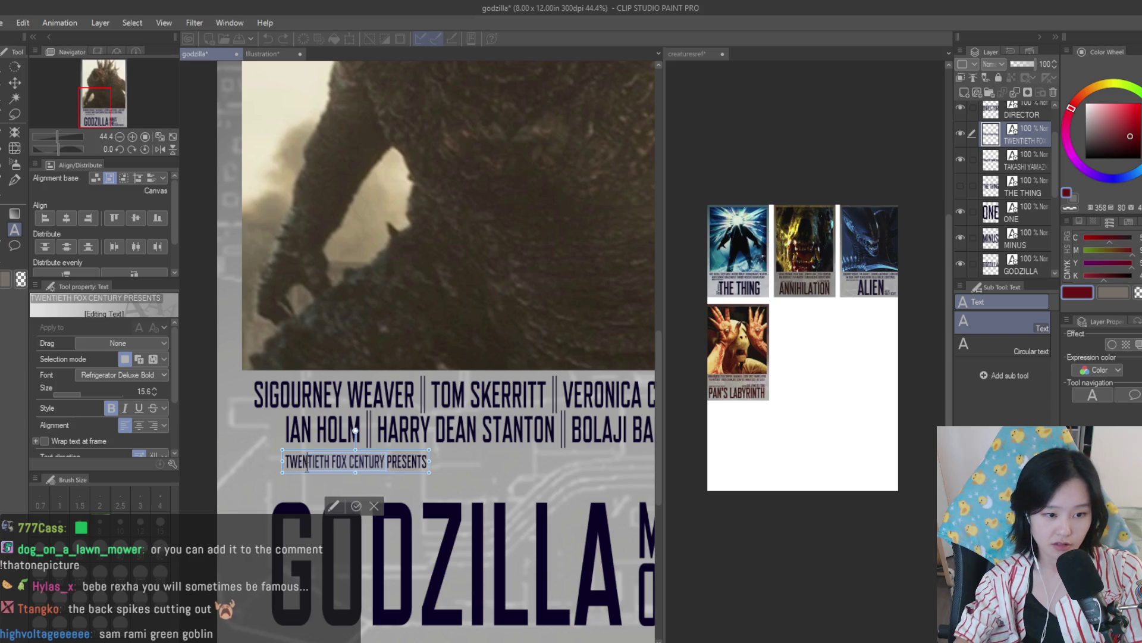
pyautogui.press('BackSpace')
pyautogui.press('BackSpace')
pyautogui.press('BackSpace')
pyautogui.write('JAPAN')
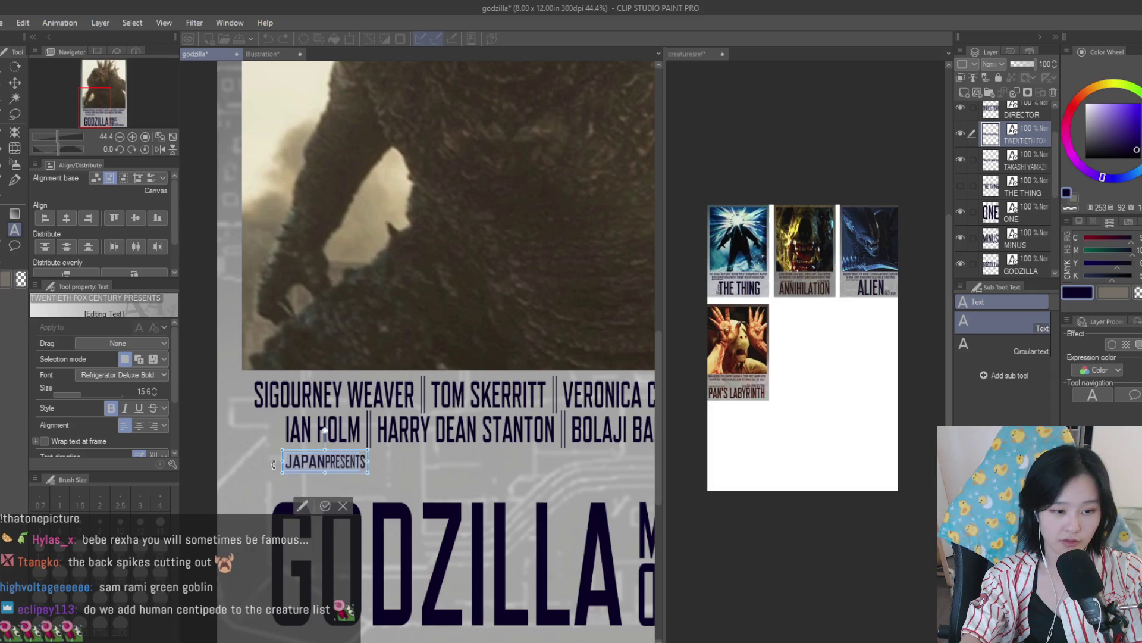
pyautogui.hotkey('ctrl', 'a')
pyautogui.write('SJAPAN')
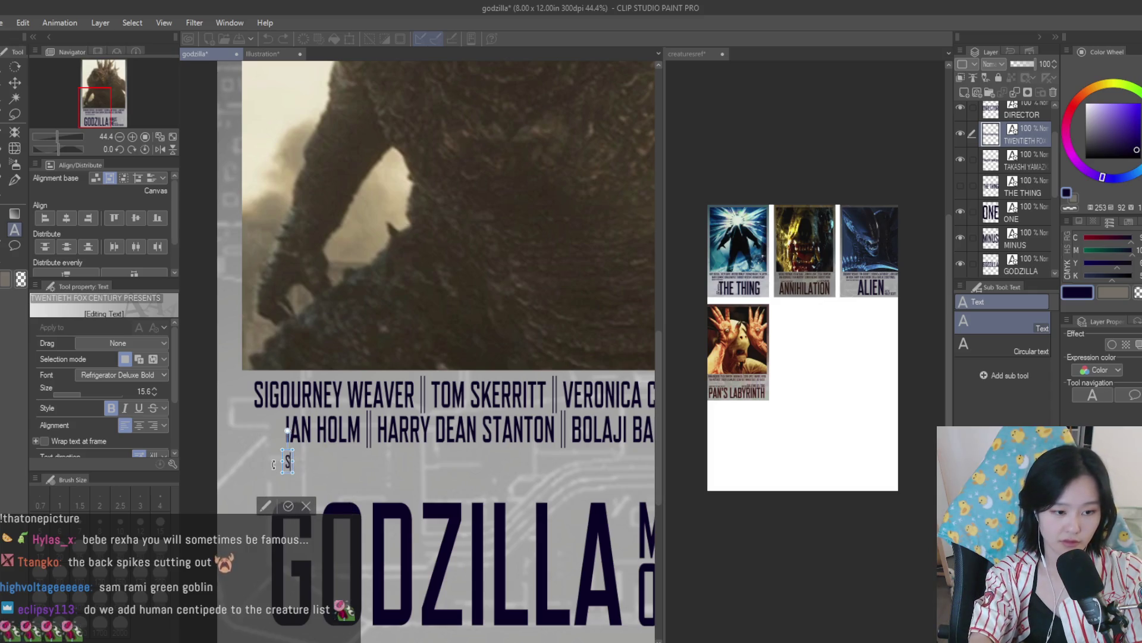
pyautogui.write(' PRESENTS')
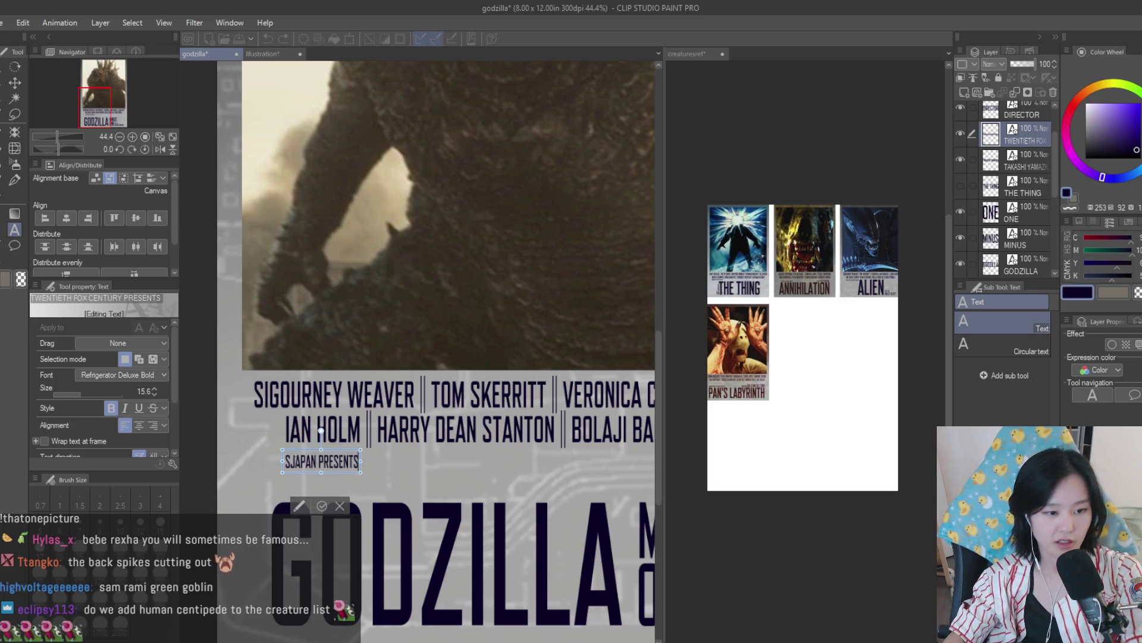
pyautogui.press('BackSpace')
# Step: Move the JAPAN PRESENTS line down to sit just above the GODZILLA title
pyautogui.press('k')
pyautogui.moveTo(433, 457); pyautogui.dragTo(433, 484)
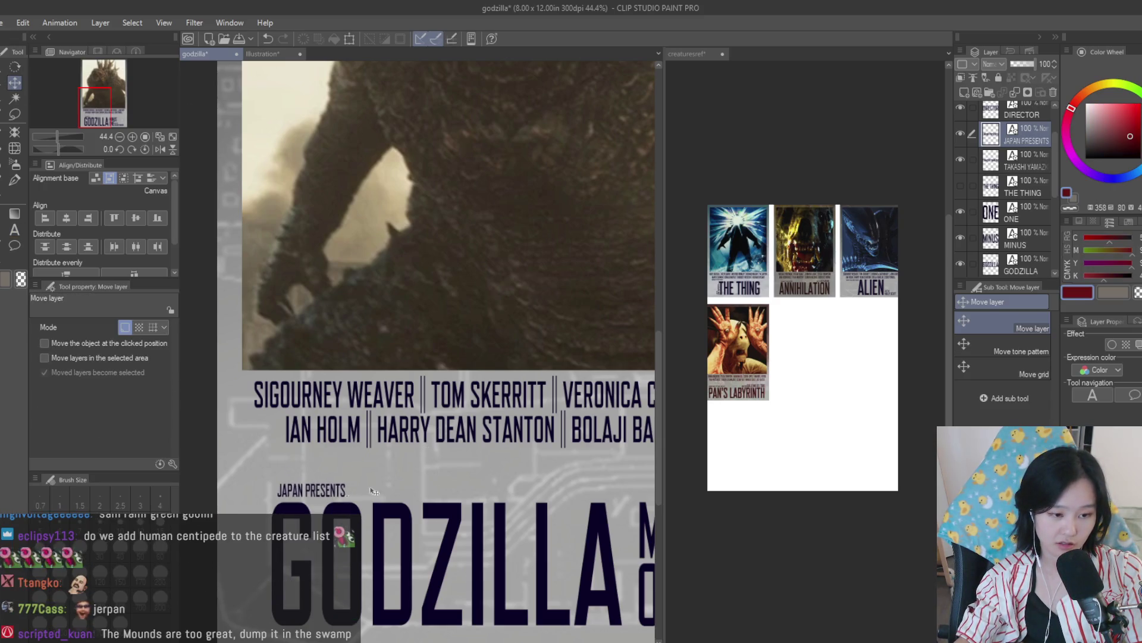
pyautogui.scroll(-2, 284, 487)
pyautogui.scroll(-1, 284, 487)
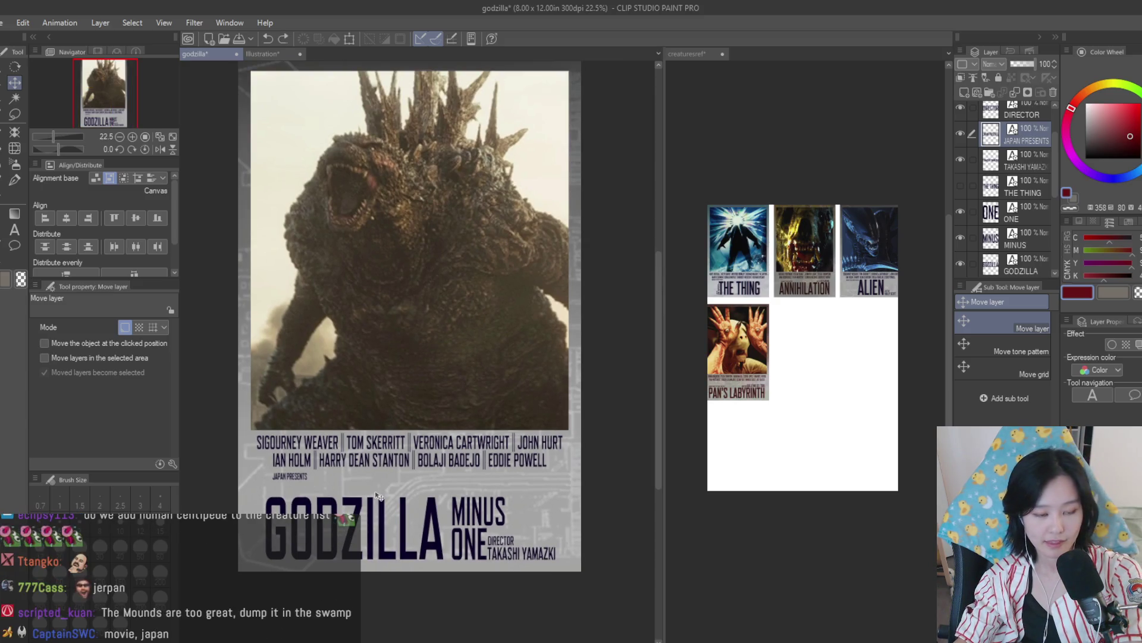
pyautogui.scroll(-1, 376, 495)
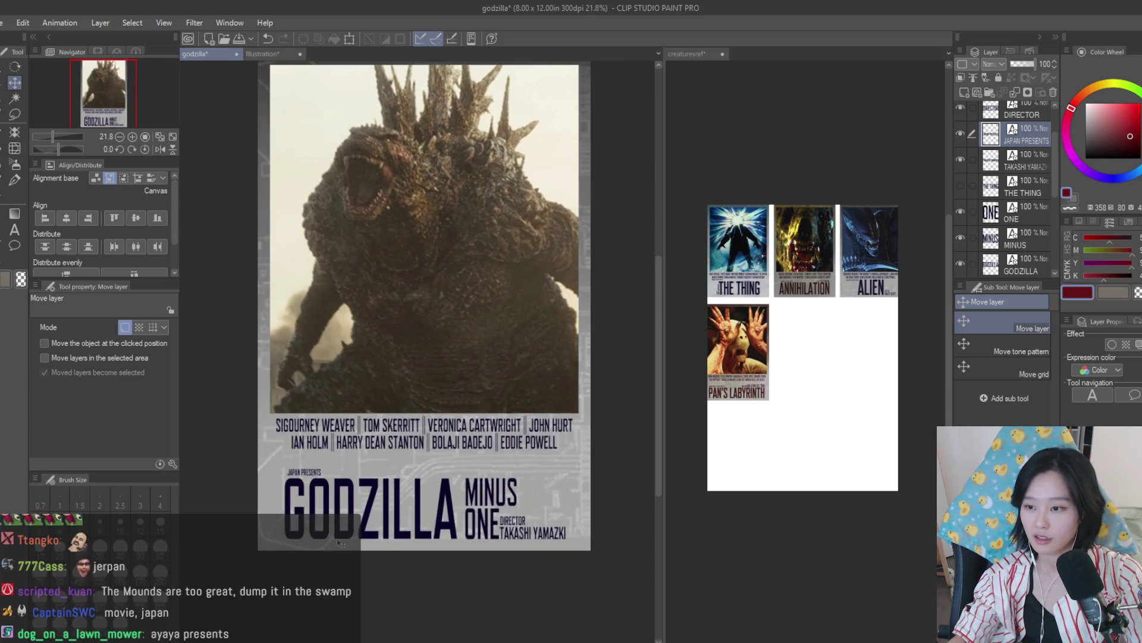
pyautogui.scroll(4, 333, 476)
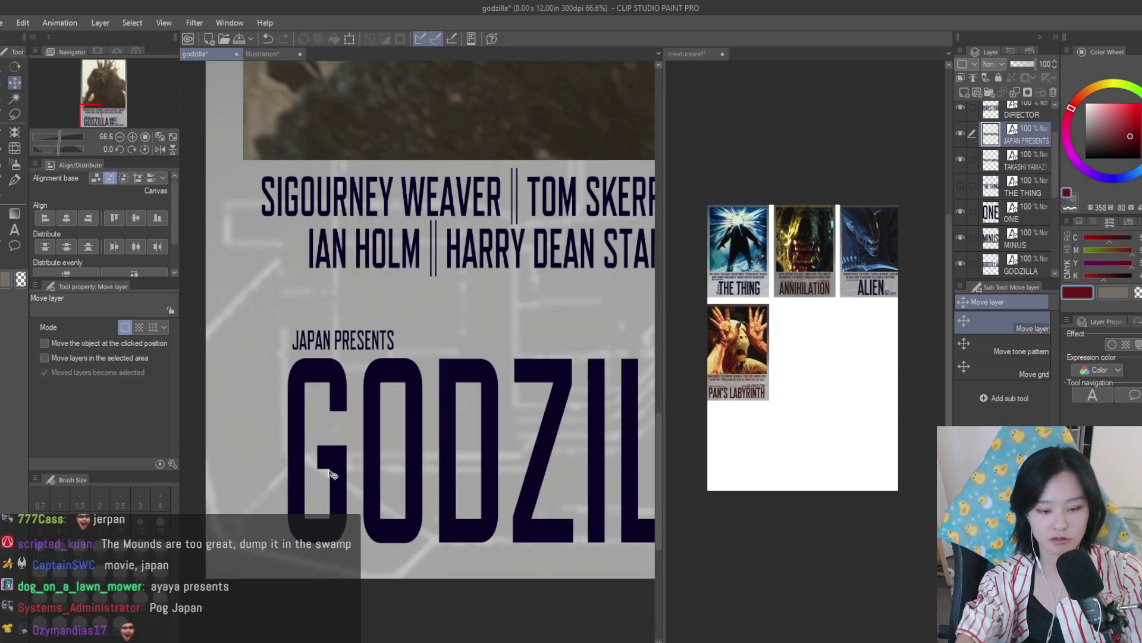
pyautogui.scroll(-5, 330, 473)
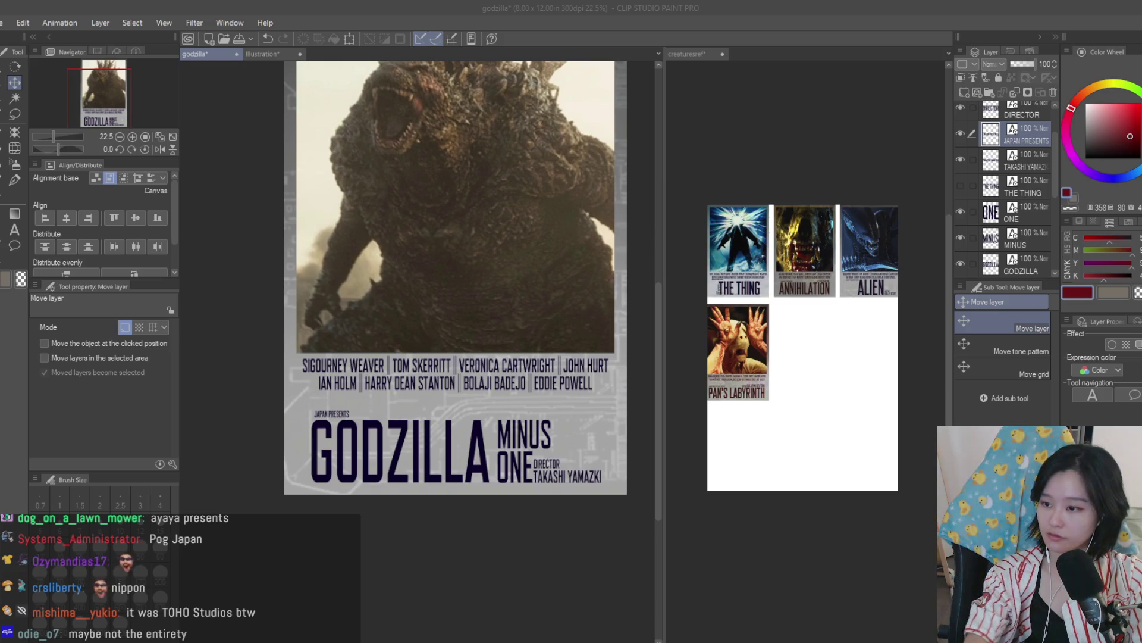
pyautogui.scroll(-2, 274, 390)
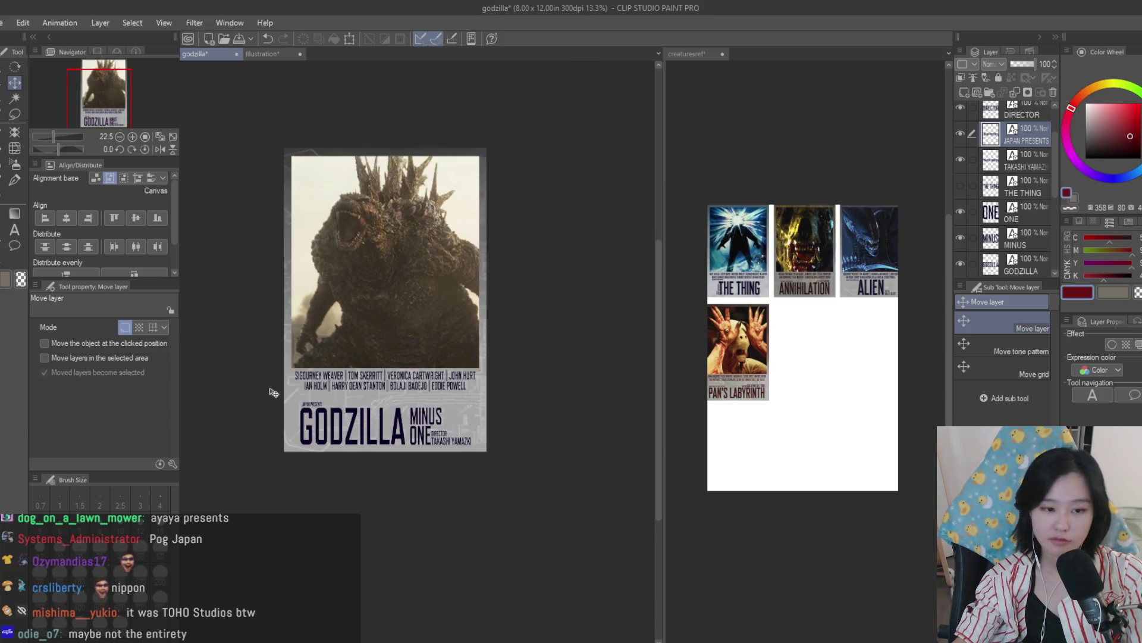
pyautogui.scroll(5, 301, 419)
pyautogui.scroll(4, 302, 418)
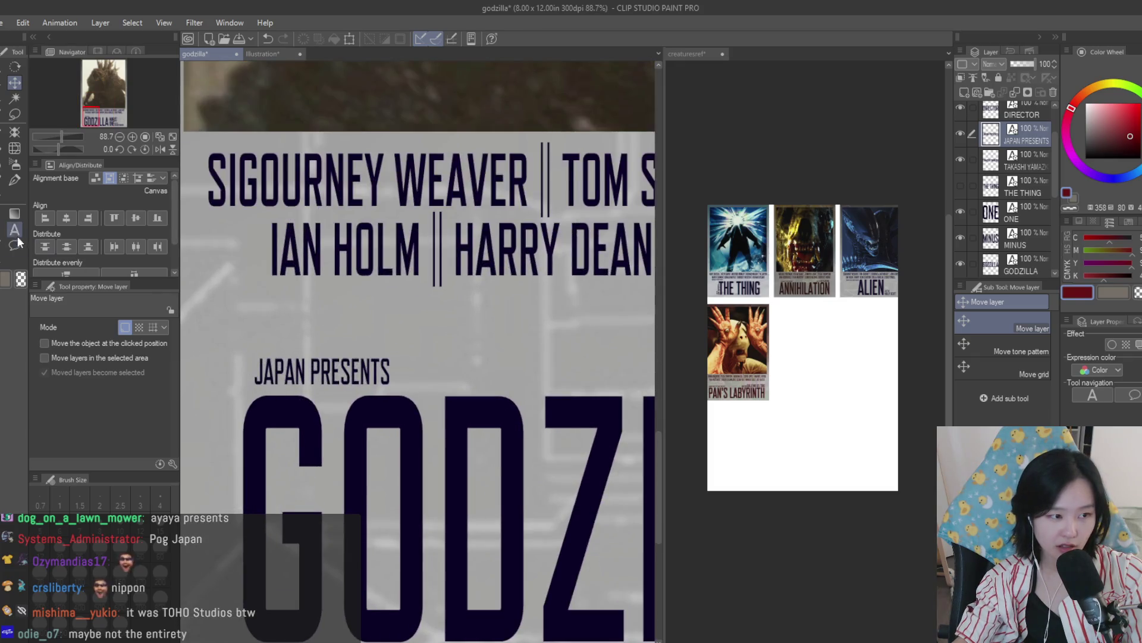
pyautogui.press('t')
pyautogui.click(303, 375)
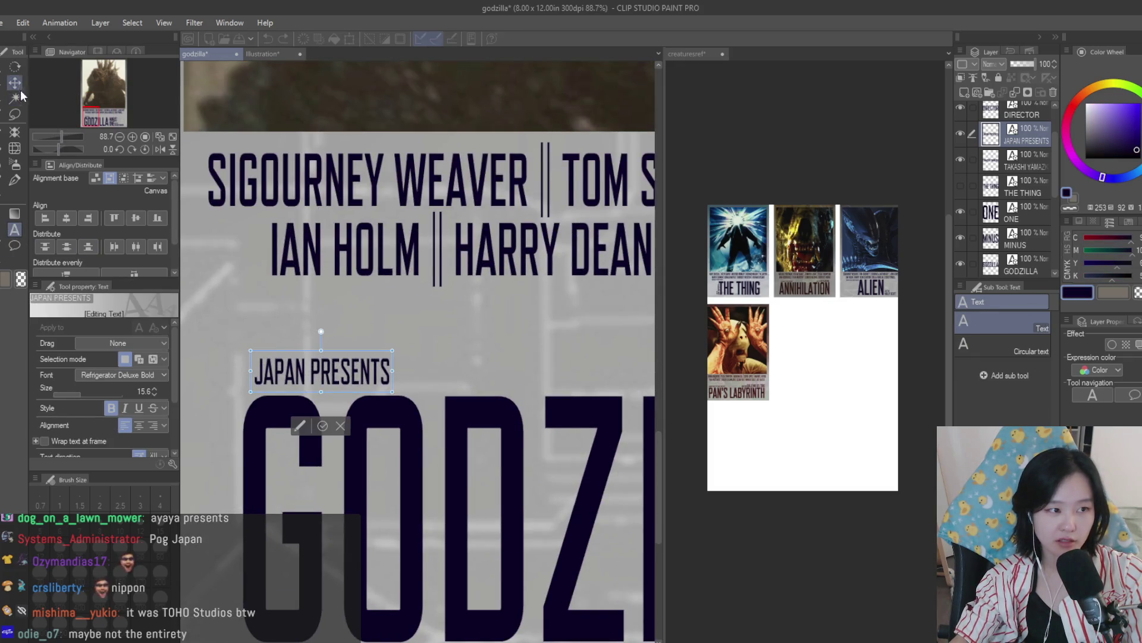
# Step: Replace the top cast line with MINAMI HAMABE || RYUUNOSUKE KAMIKI || YUKI YAMADA || SAKURA ANDO
pyautogui.press('Escape')
pyautogui.scroll(-4, 417, 345)
pyautogui.click(417, 342)
pyautogui.doubleClick(462, 342)
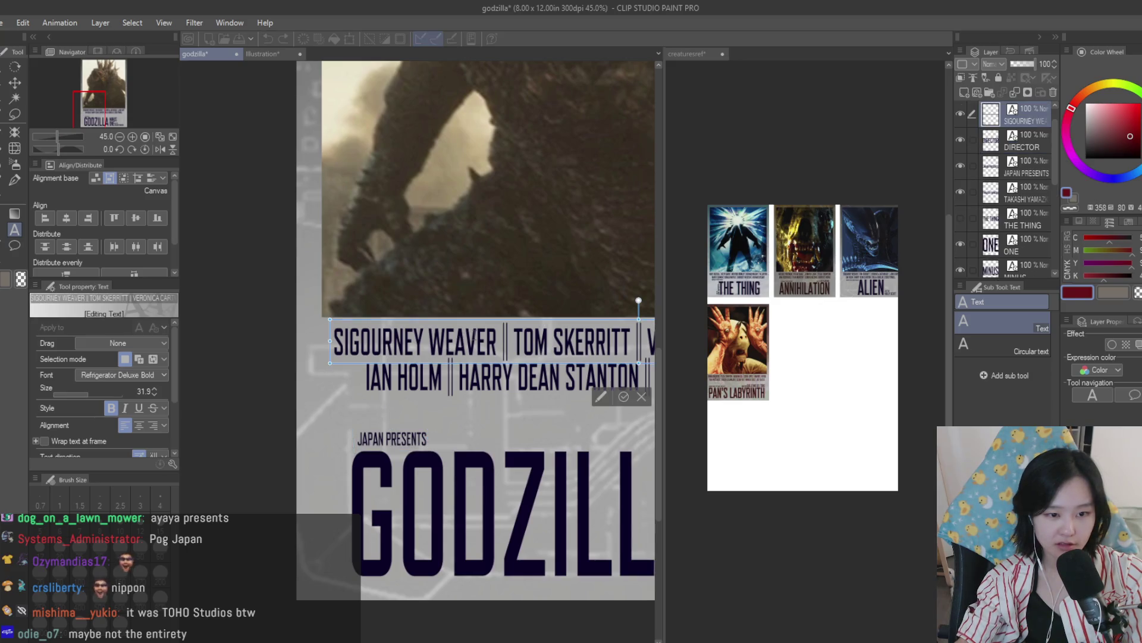
pyautogui.scroll(-1, 235, 403)
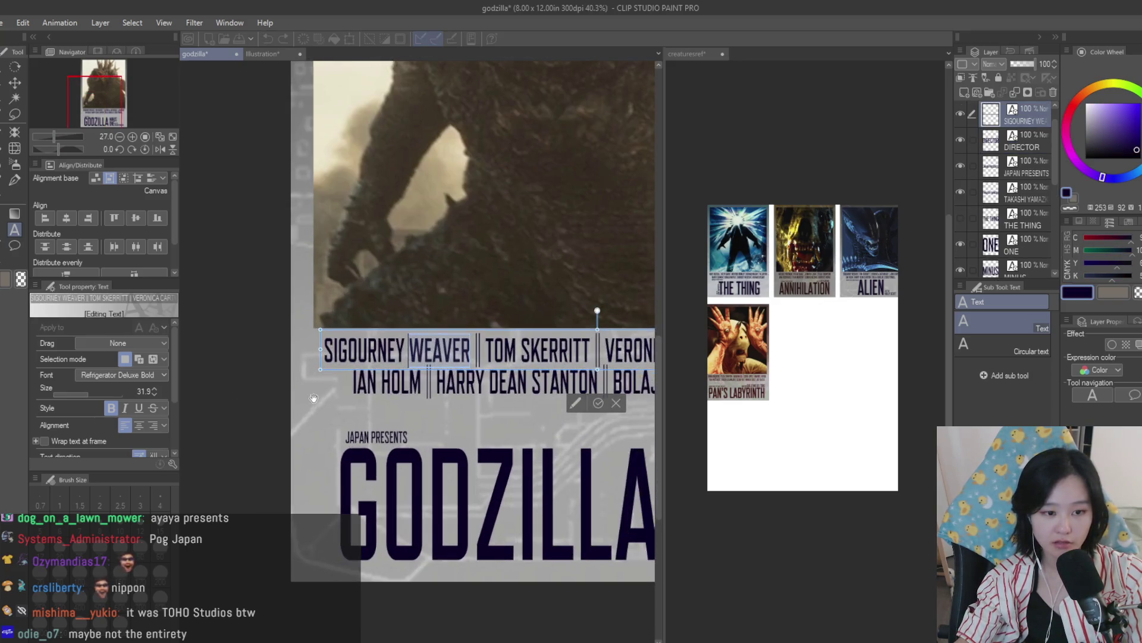
pyautogui.click(325, 350)
pyautogui.write('MINAMI HAMABE')
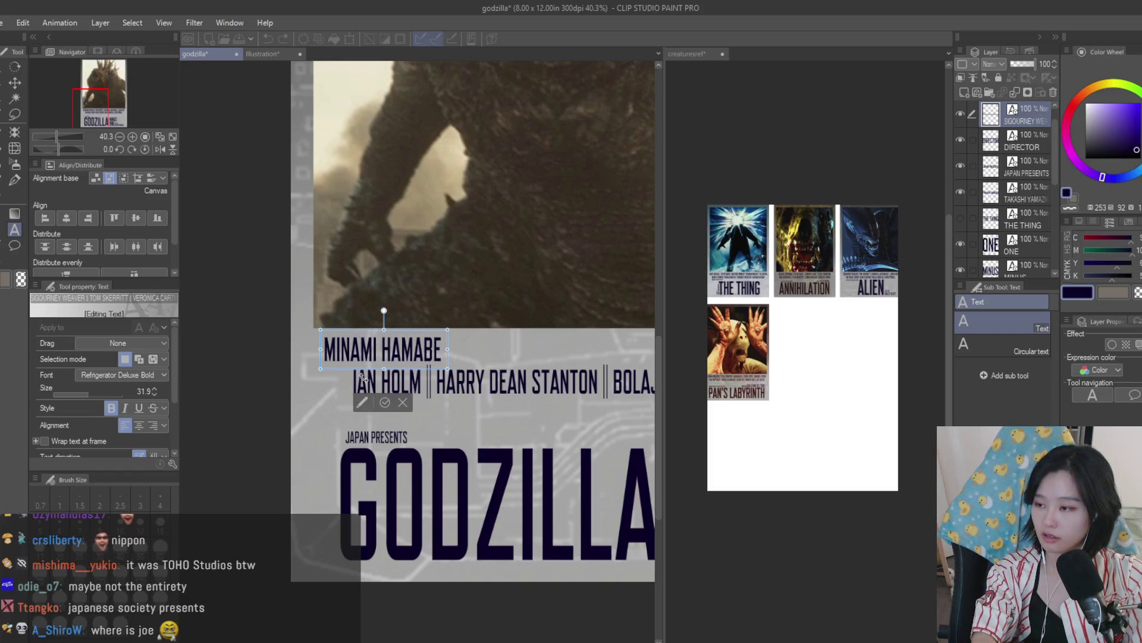
pyautogui.write(' ||')
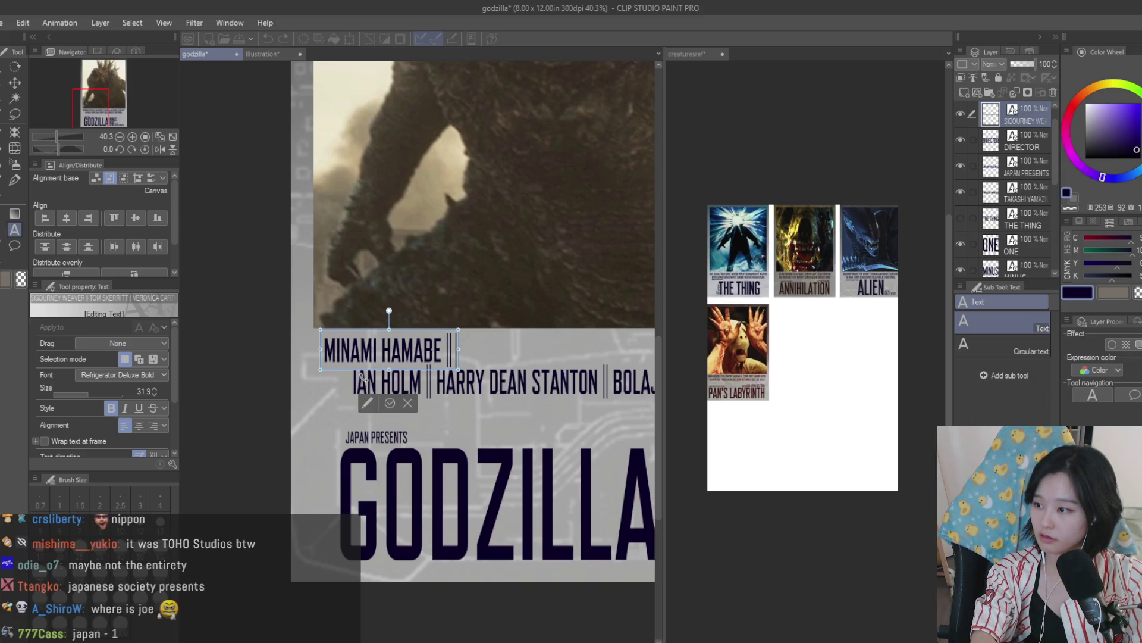
pyautogui.write('RYUU')
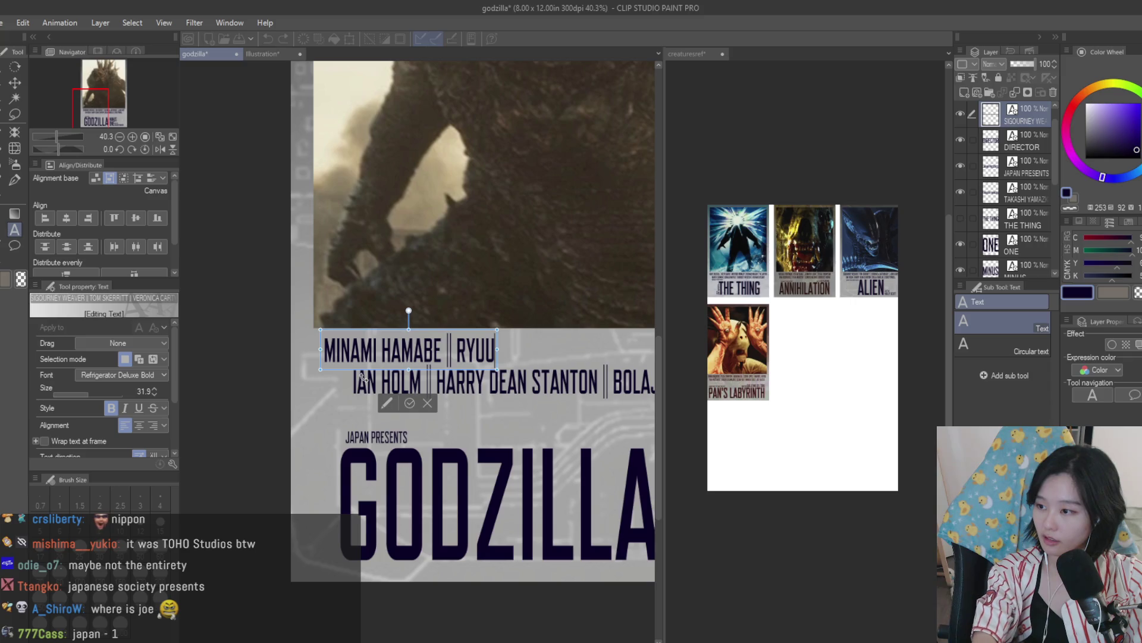
pyautogui.write('NOSUKE KAMIKI ||')
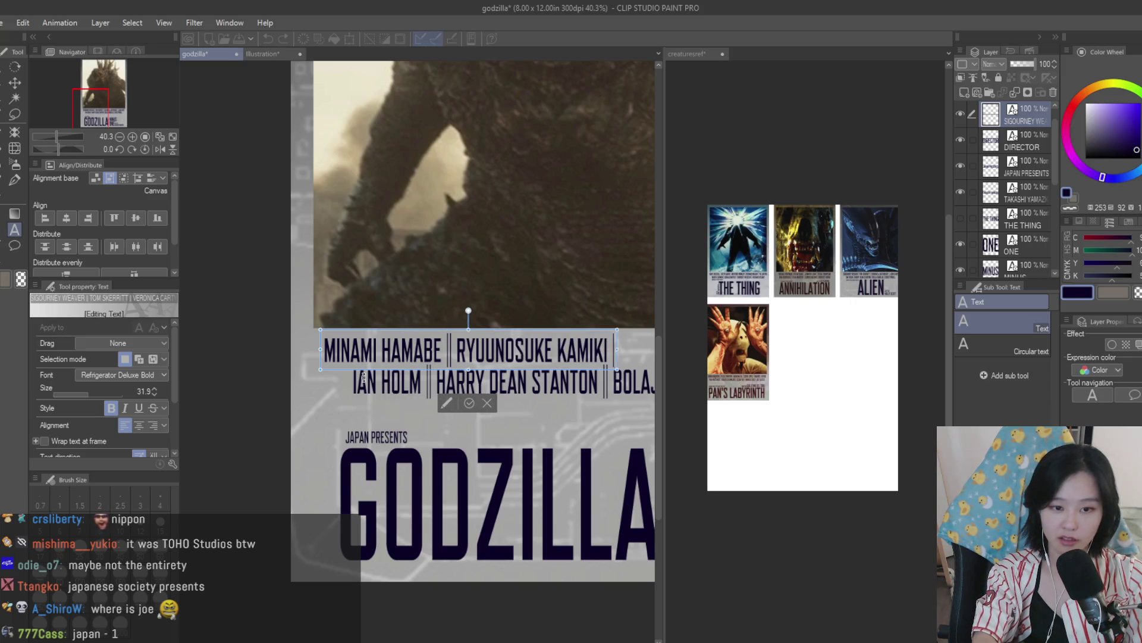
pyautogui.write(' YUKI YA')
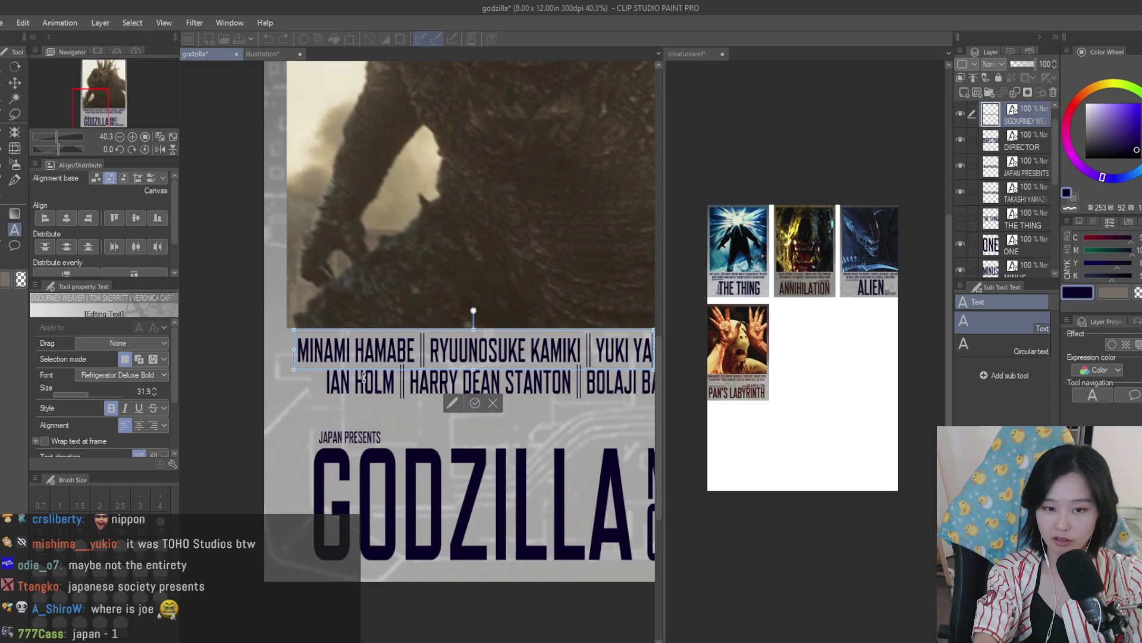
pyautogui.write('MADA ||')
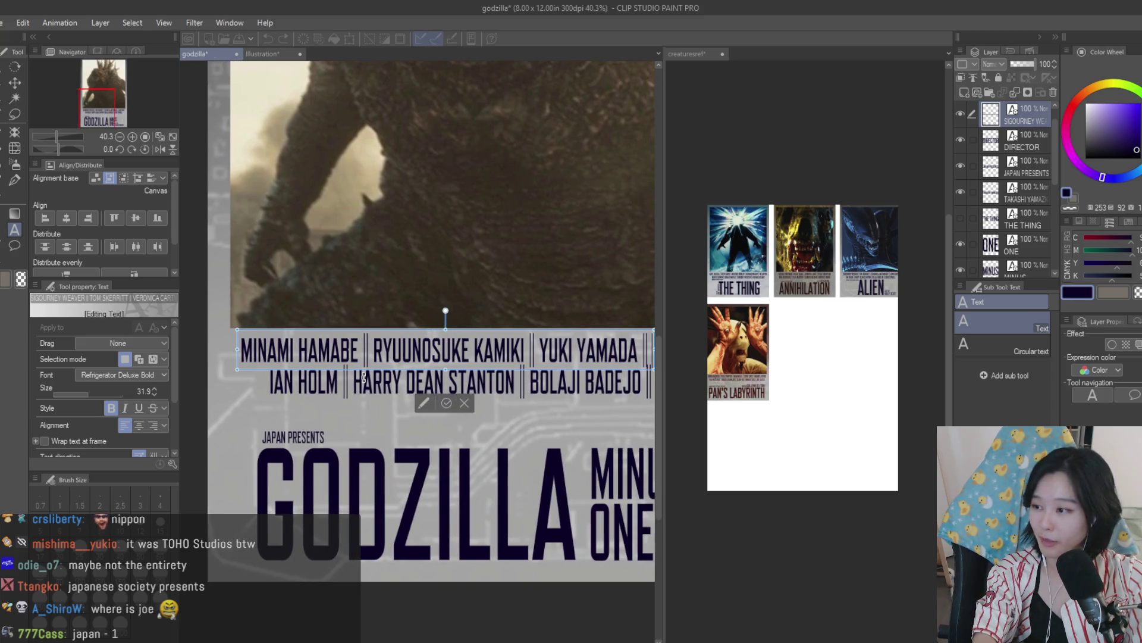
pyautogui.write(' SAKURA ANDO')
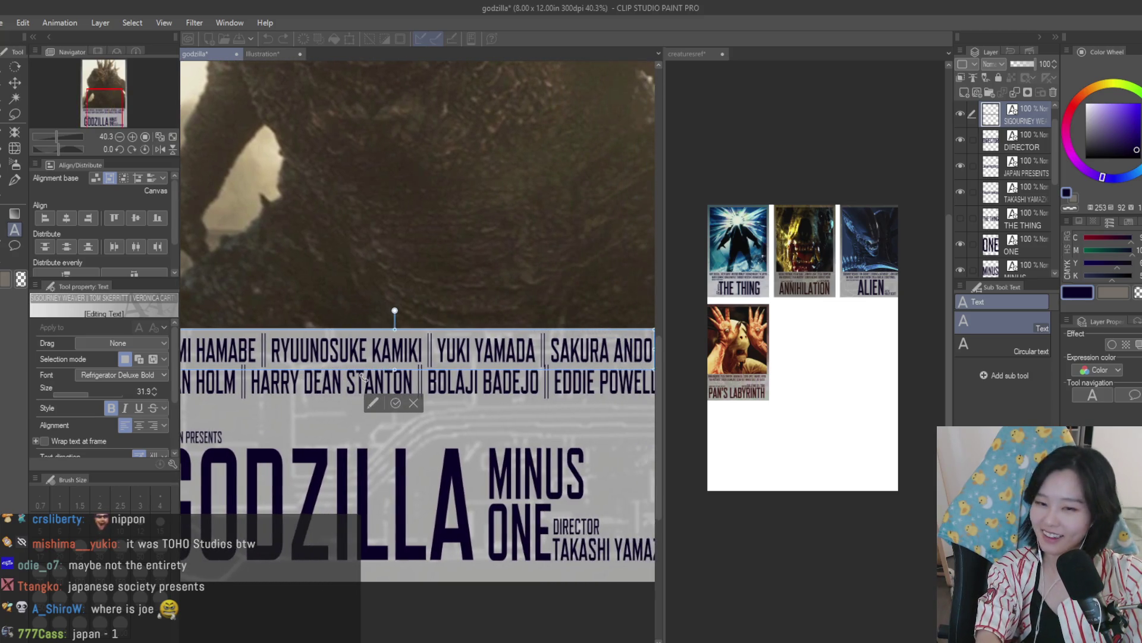
pyautogui.scroll(-3, 461, 339)
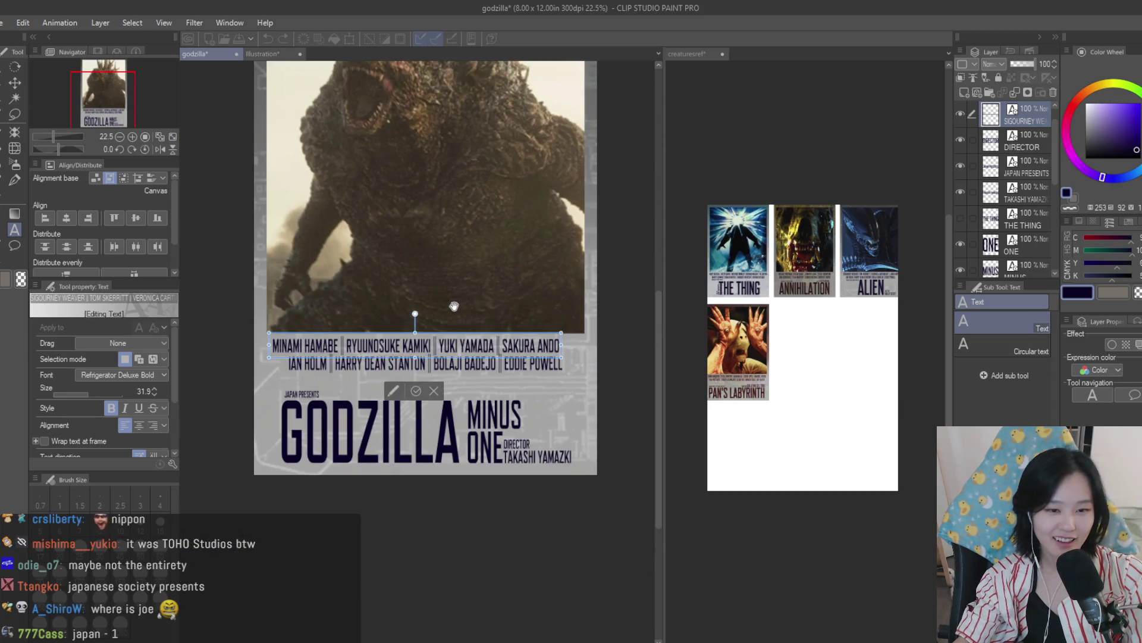
pyautogui.click(15, 82)
pyautogui.scroll(1, 586, 362)
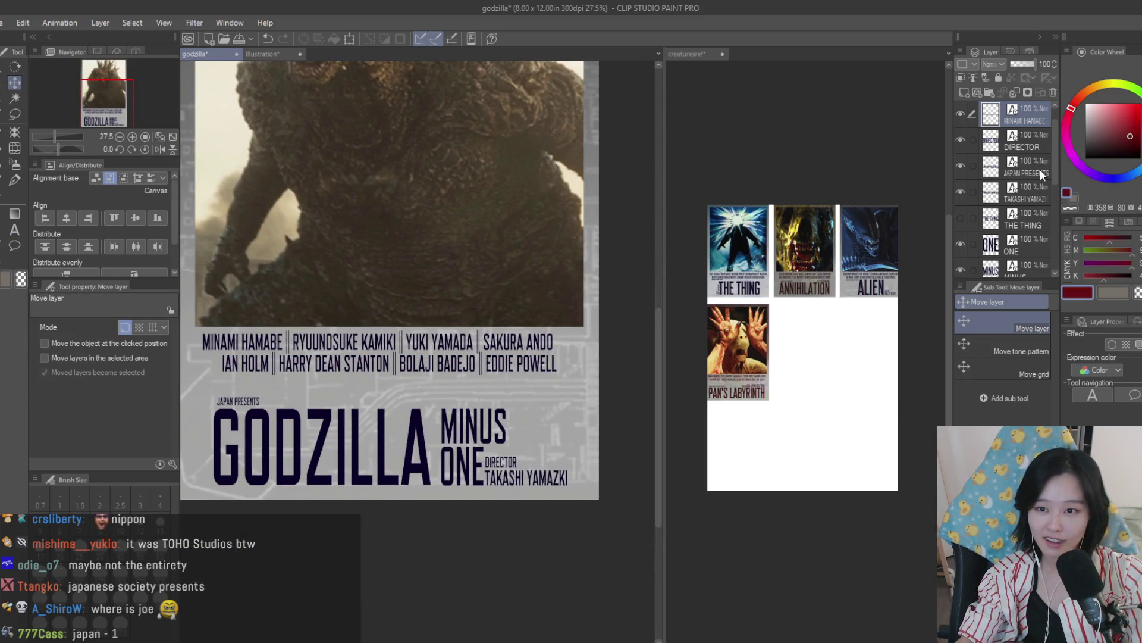
# Step: Remove the leftover second cast line, then stretch the cast row wider and centre it horizontally
pyautogui.click(1052, 91)
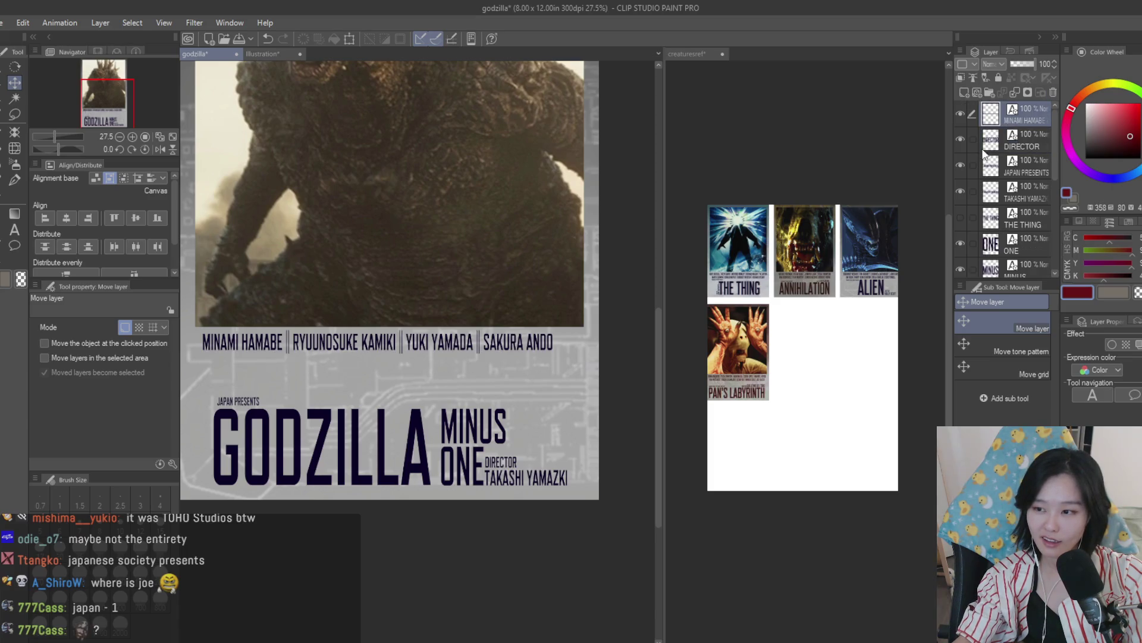
pyautogui.hotkey('ctrl', 't')
pyautogui.moveTo(556, 355); pyautogui.dragTo(575, 356)
pyautogui.press('Return')
pyautogui.click(67, 218)
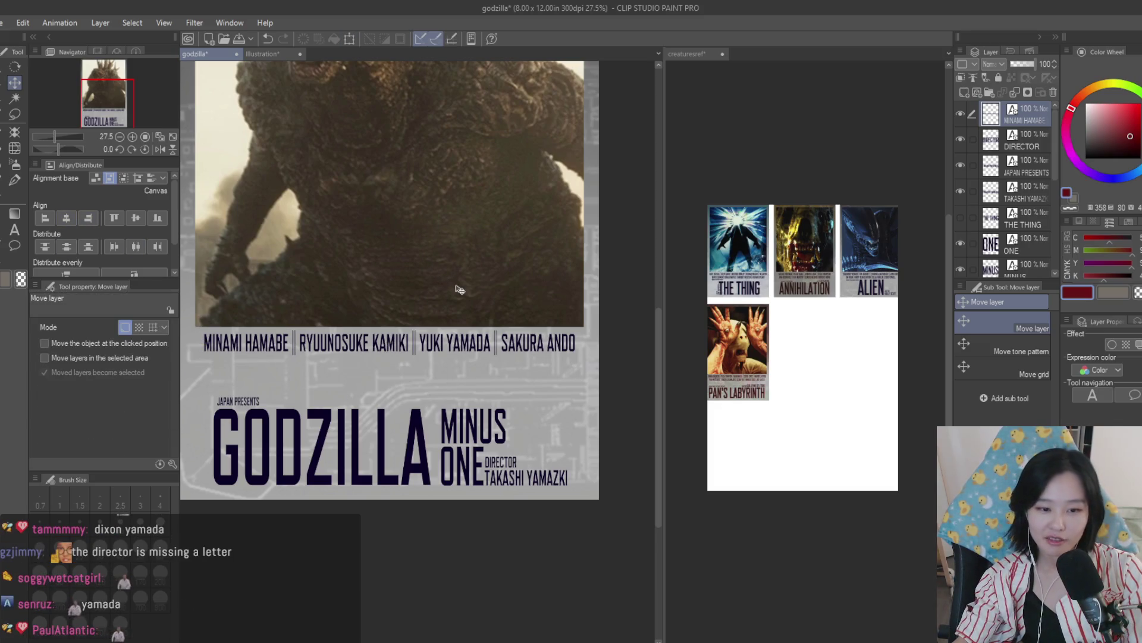
pyautogui.scroll(1, 595, 451)
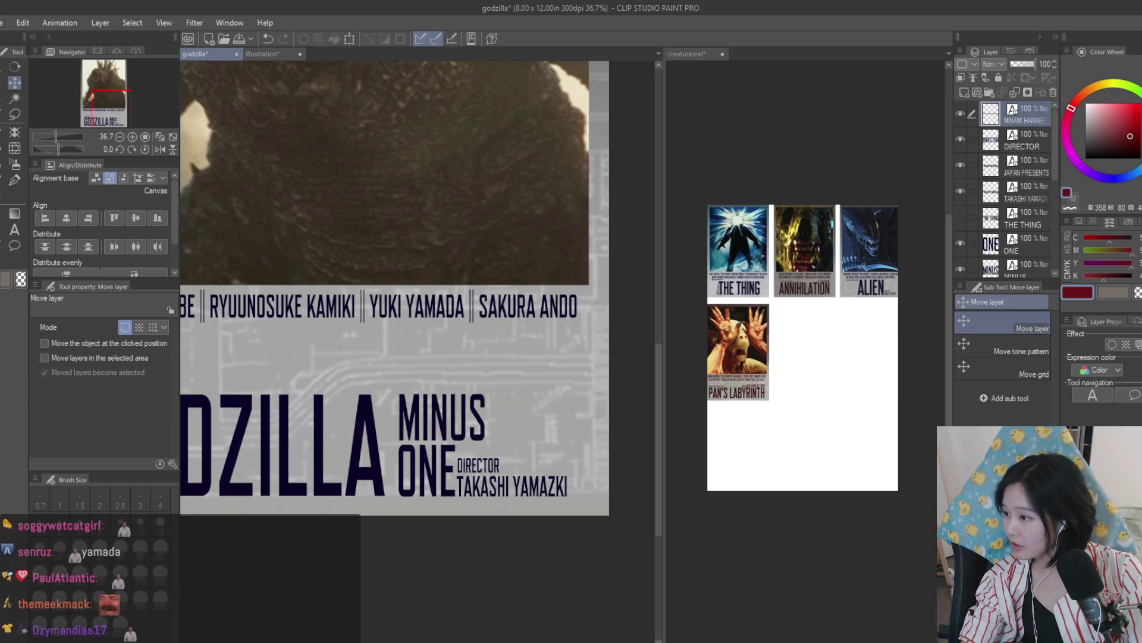
# Step: Correct the director credit to spell YAMAZAKI
pyautogui.click(14, 229)
pyautogui.click(511, 486)
pyautogui.write('A')
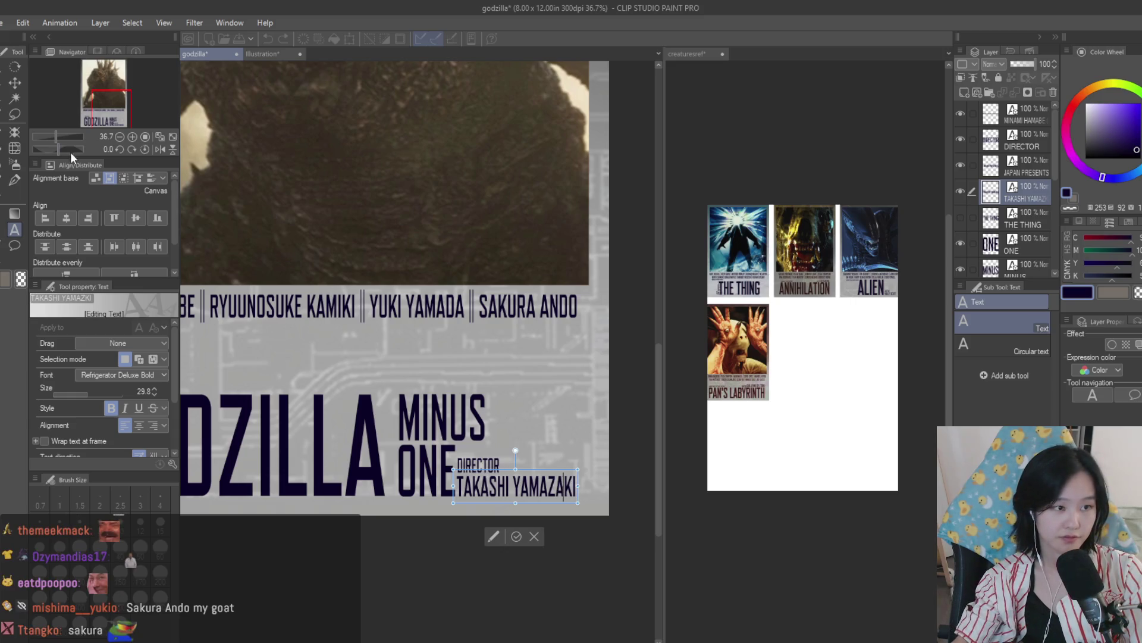
pyautogui.click(14, 82)
# Step: Duplicate the first cast row and move the copy down into a second row
pyautogui.hotkey('ctrl', '-')
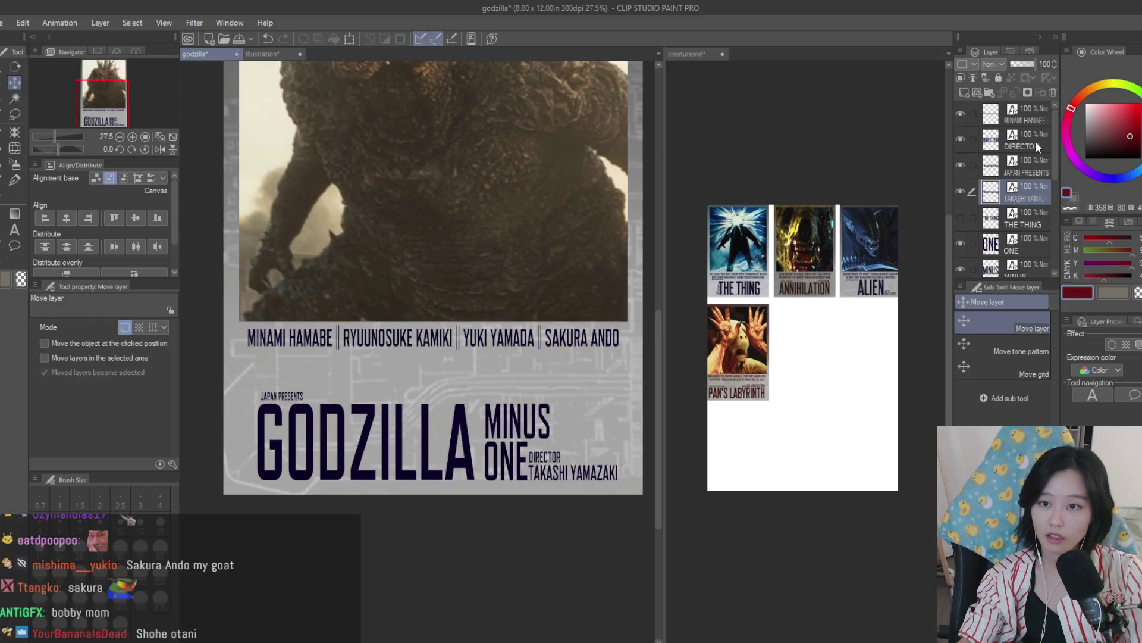
pyautogui.click(1023, 114)
pyautogui.hotkey('ctrl', 'c')
pyautogui.hotkey('ctrl', 'v')
pyautogui.moveTo(581, 315); pyautogui.dragTo(582, 331)
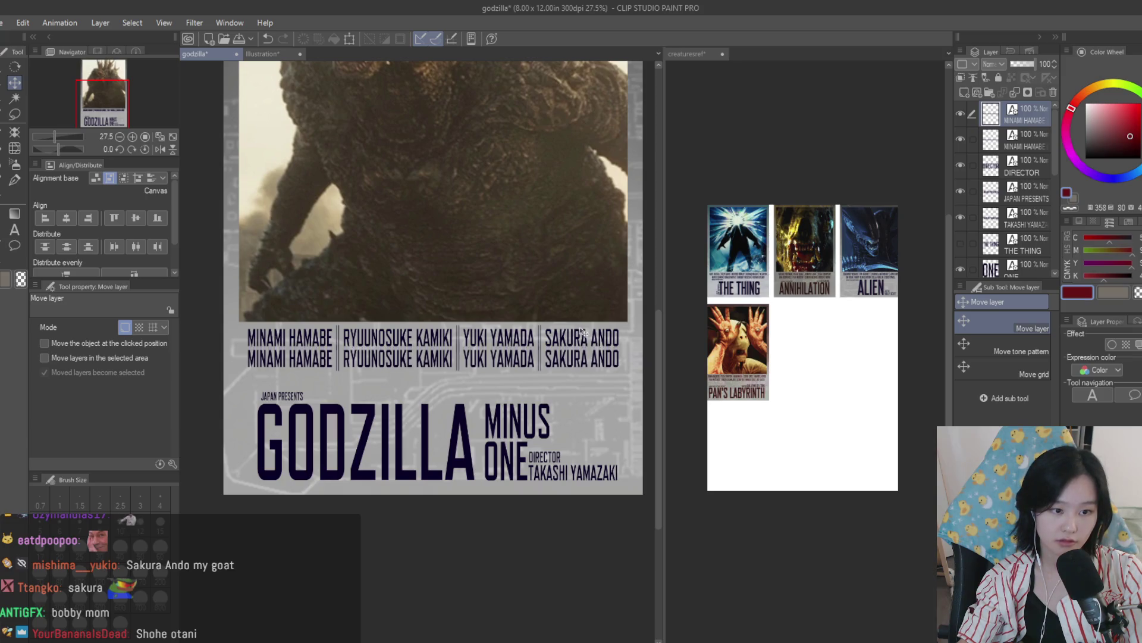
pyautogui.press('t')
pyautogui.click(469, 366)
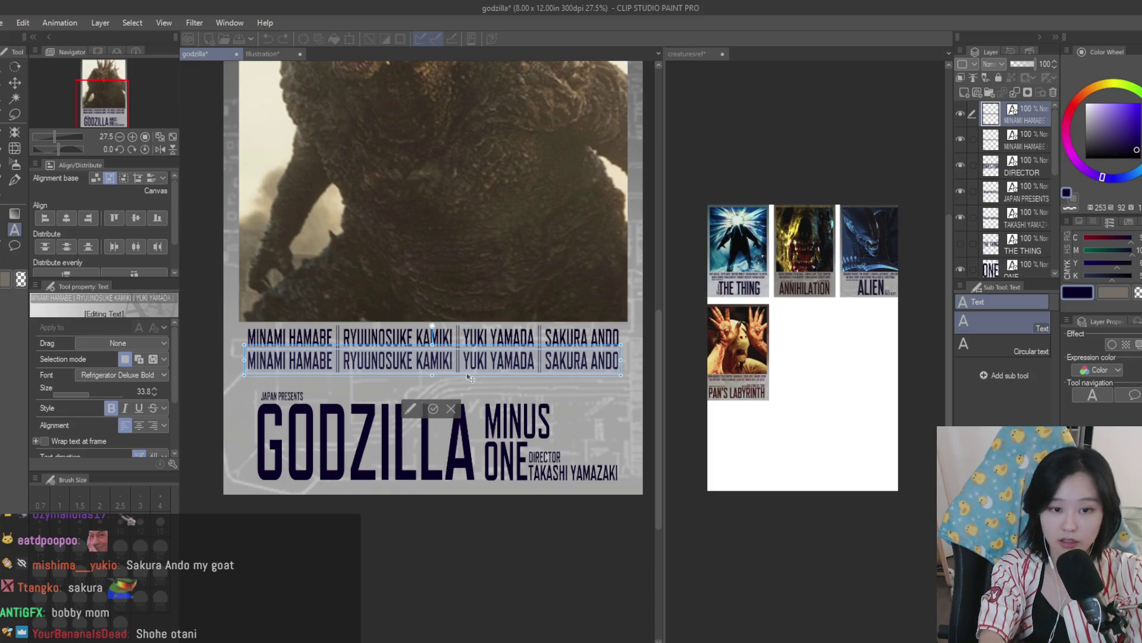
# Step: Retype the duplicated row as HIDETAKA YOSHIOKA, then switch to the browser's cast list
pyautogui.hotkey('ctrl', 'a')
pyautogui.write('HIDETAKA')
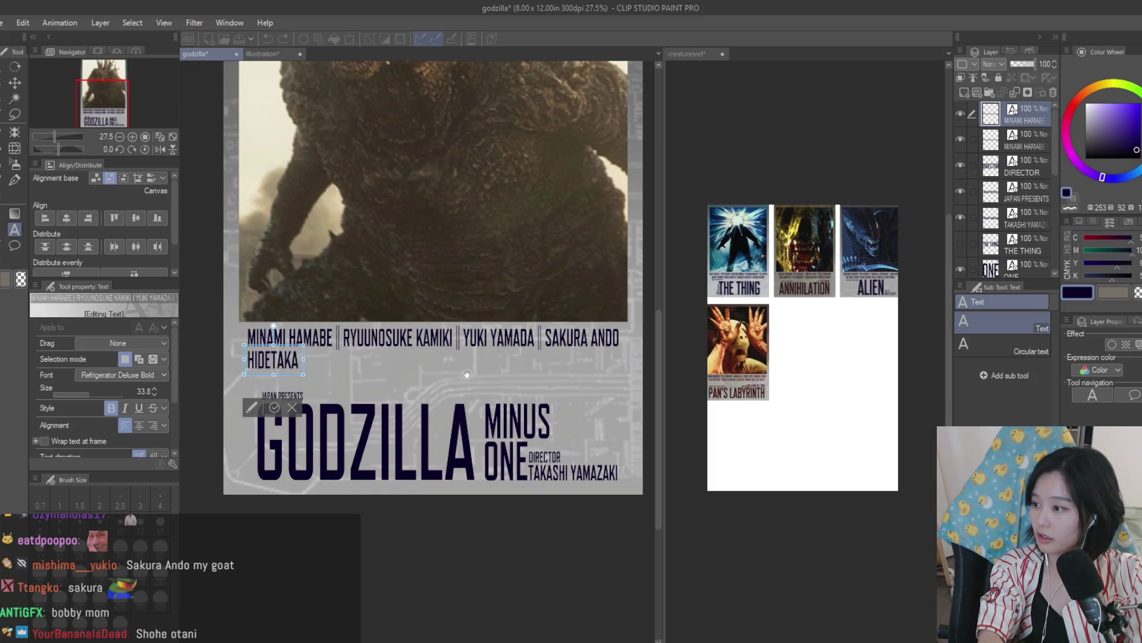
pyautogui.write(' YOSHIOKA |')
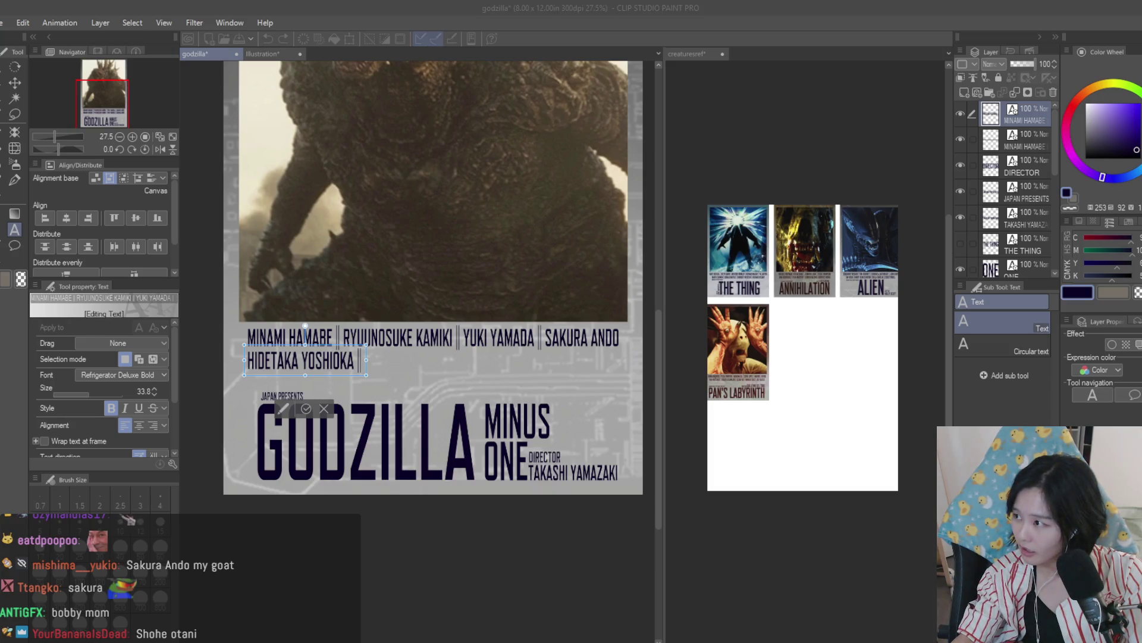
pyautogui.hotkey('alt', 'Tab')
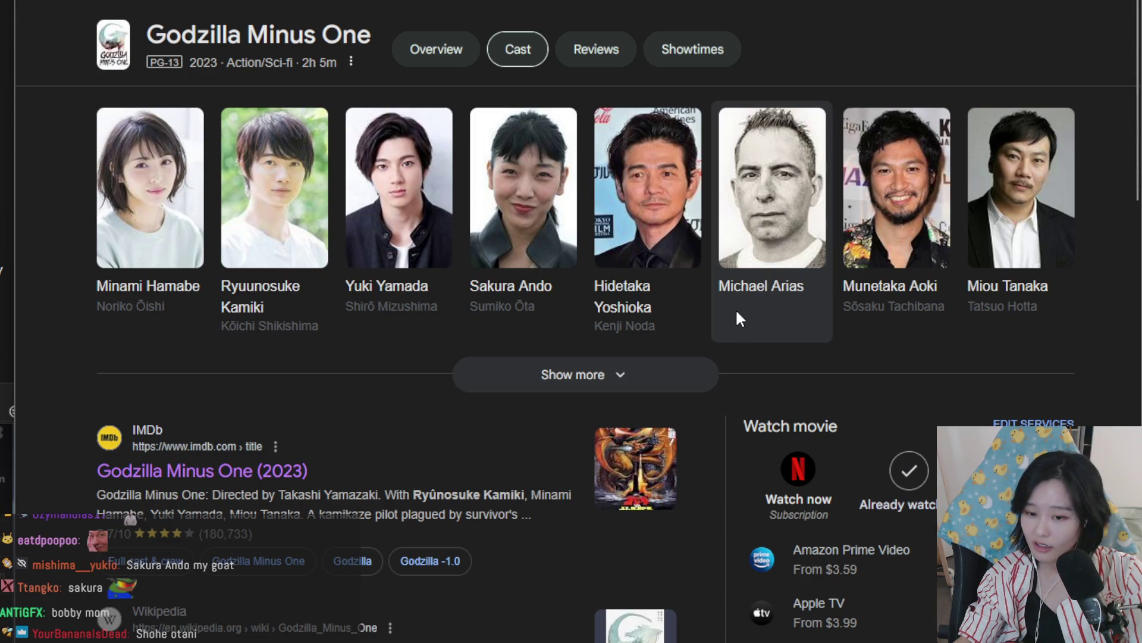
# Step: Return from the Google cast list to the poster in Clip Studio Paint
pyautogui.hotkey('alt', 'Tab')
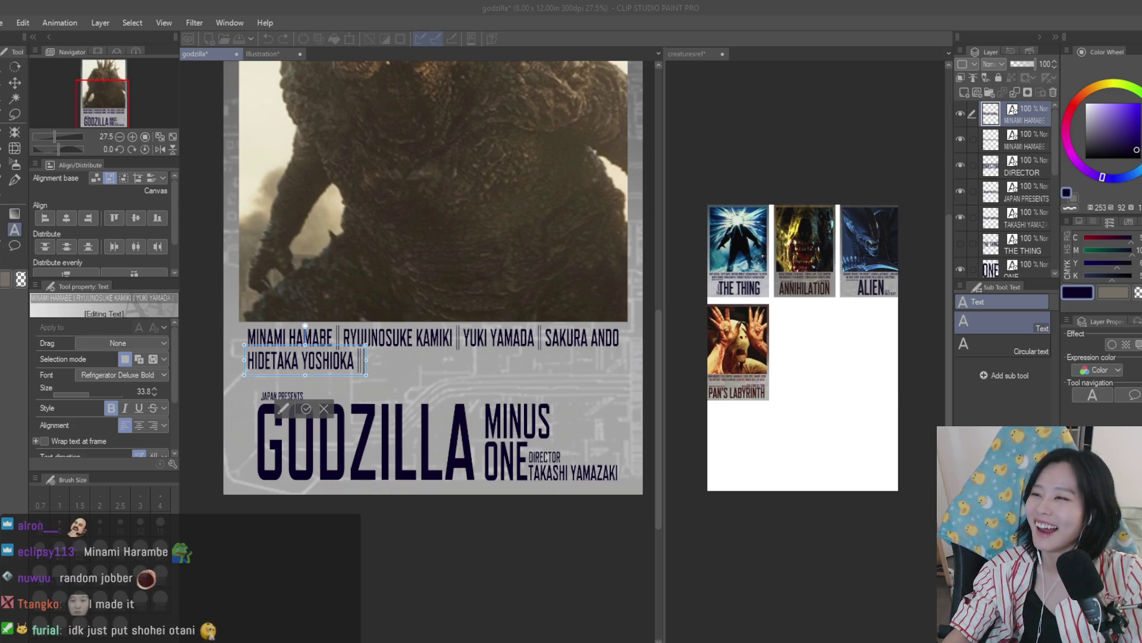
# Step: Add SHOHEI OHTANI | MUNETAKA AOKI | MIOU TANAKA after HIDETAKA YOSHIOKA in the second row
pyautogui.scroll(2, 321, 339)
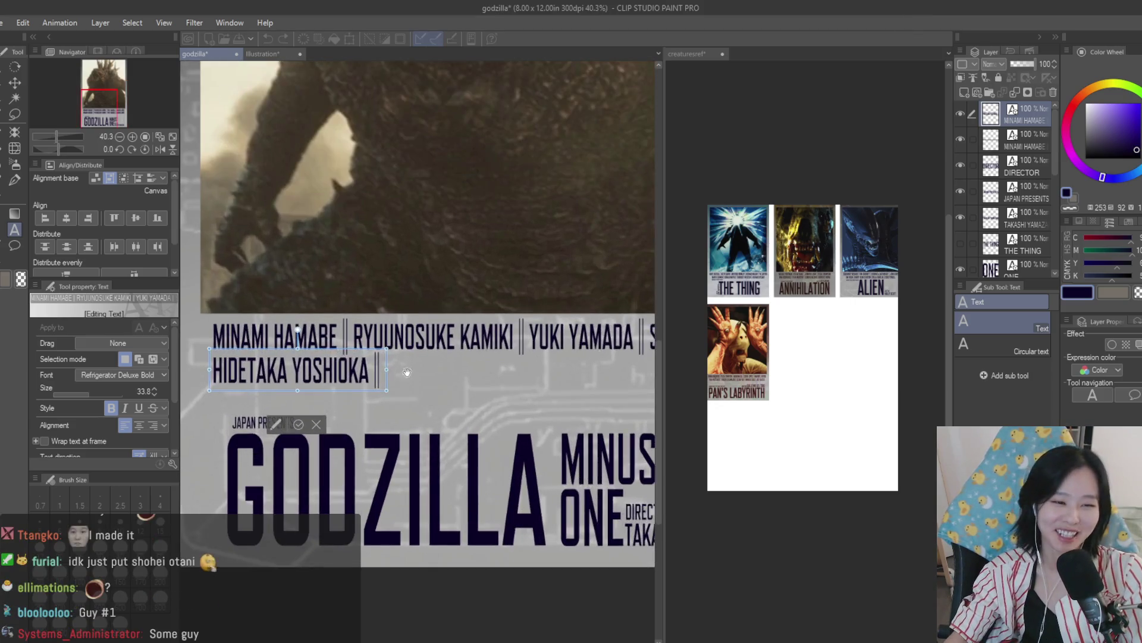
pyautogui.write('SHOHEI O')
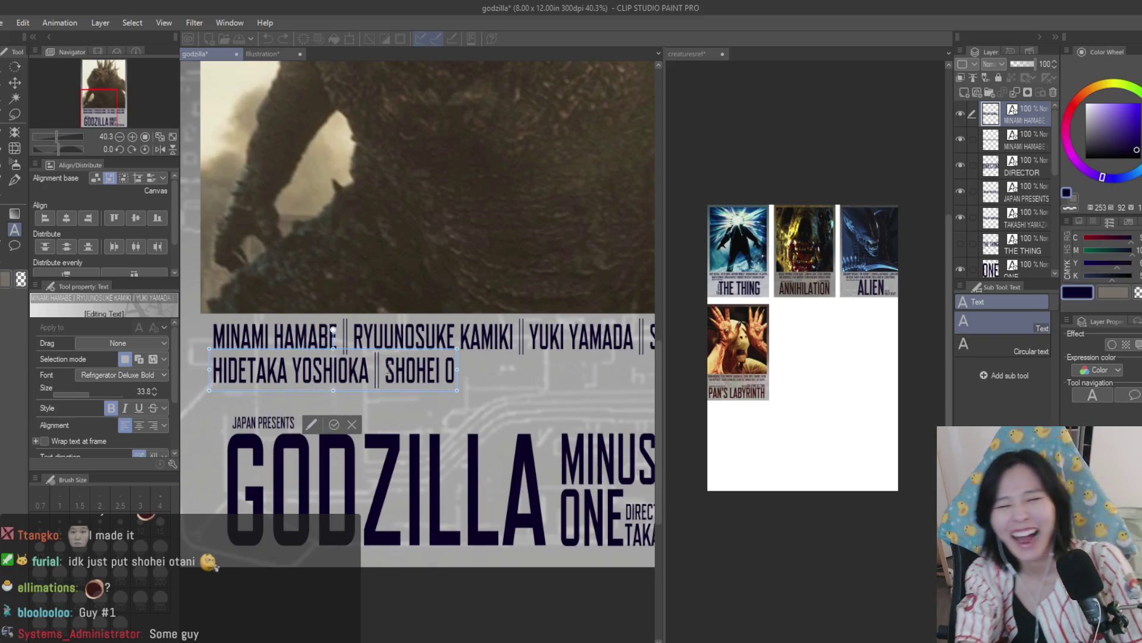
pyautogui.write('HTANI |')
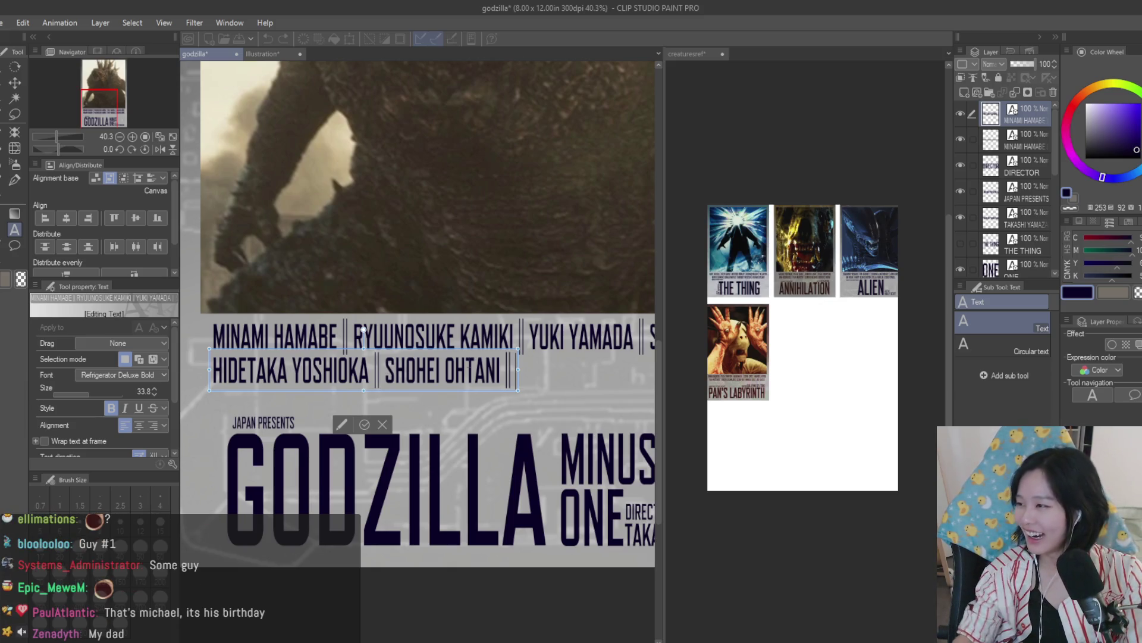
pyautogui.write(' MUNETAKA')
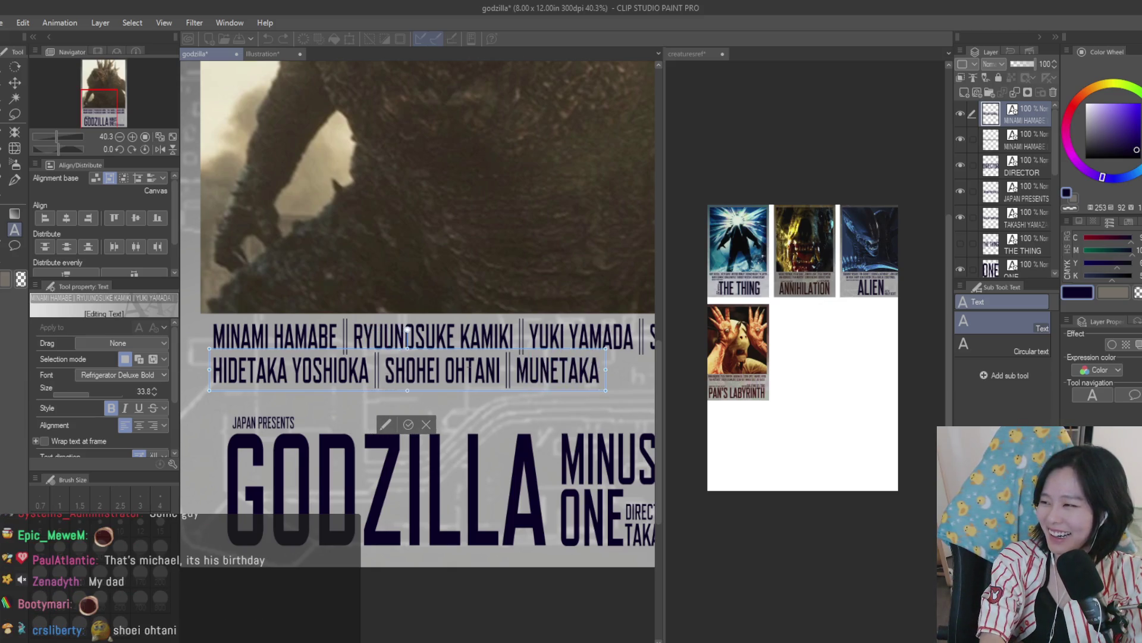
pyautogui.write(' AOKI')
pyautogui.scroll(-3, 456, 318)
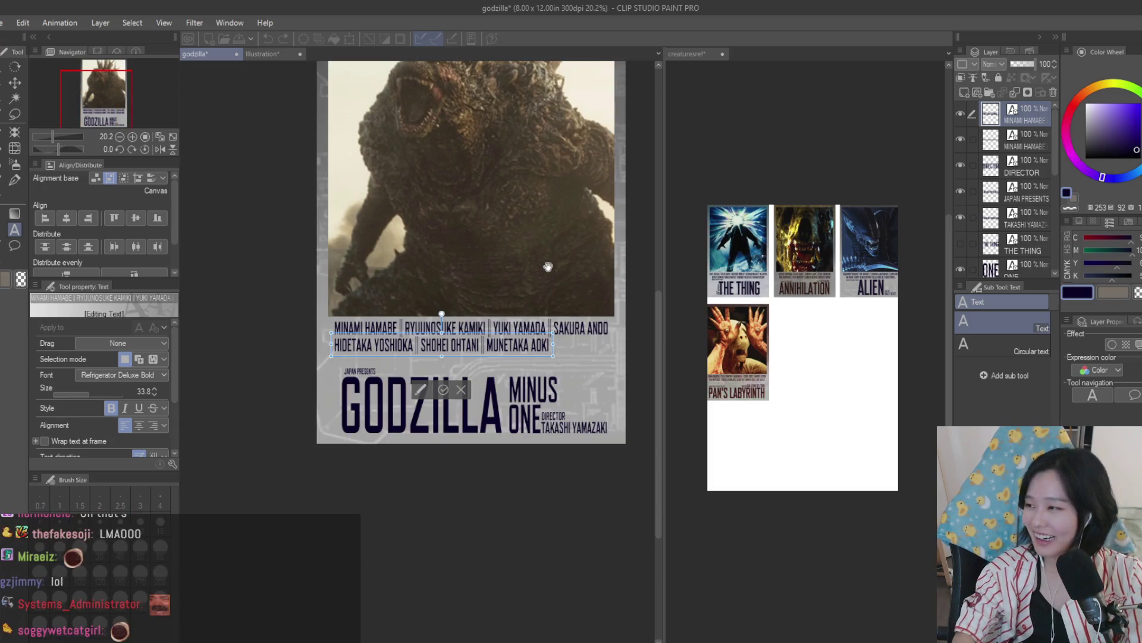
pyautogui.write(' | MI')
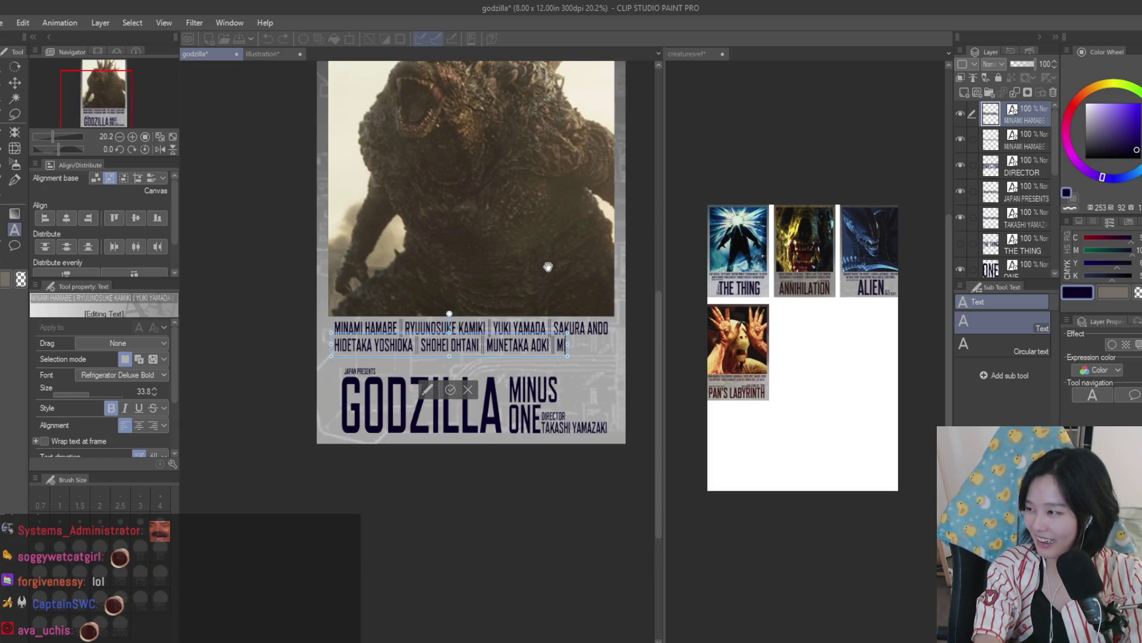
pyautogui.write('OU TANAKA')
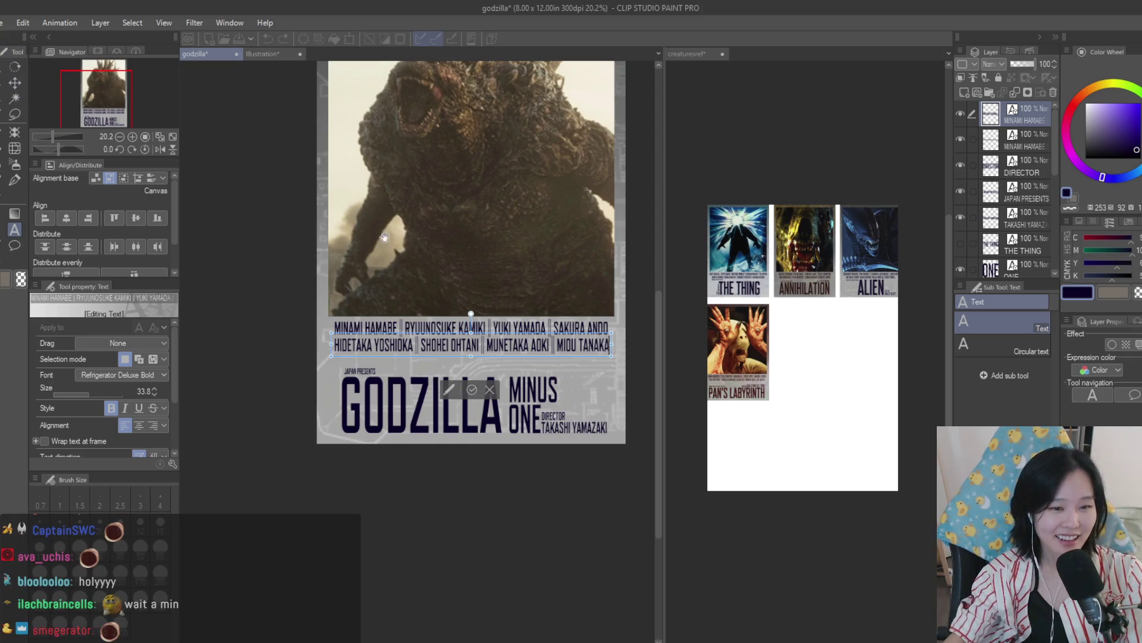
pyautogui.hotkey('ctrl', 't')
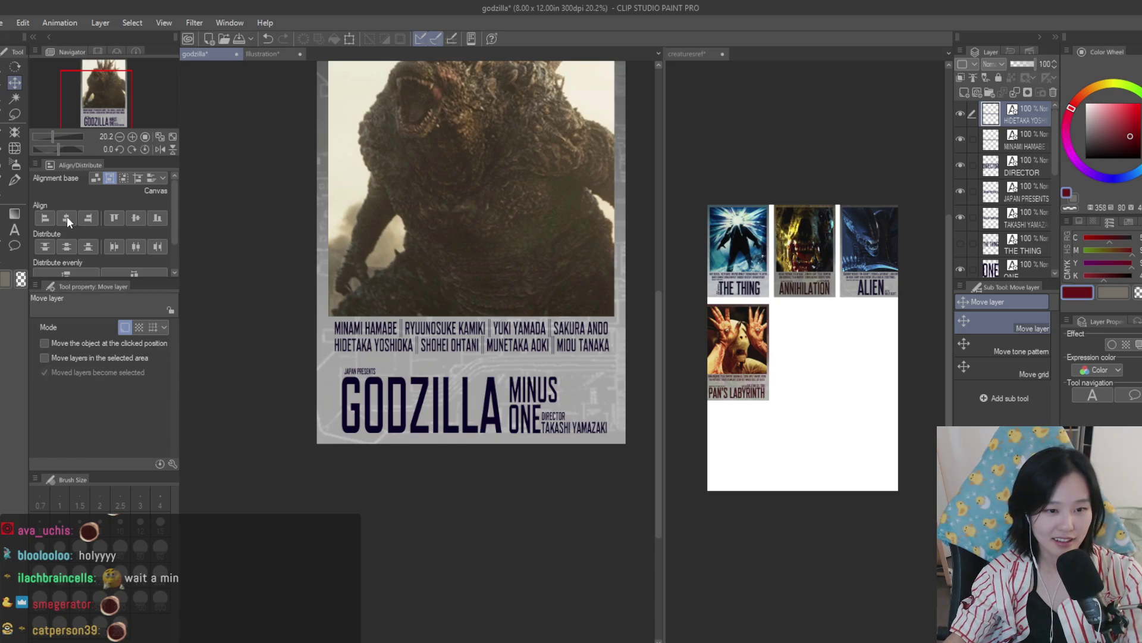
# Step: Scale the second cast row to 98% so its width matches the first row
pyautogui.scroll(2, 613, 359)
pyautogui.moveTo(614, 357); pyautogui.dragTo(604, 356)
pyautogui.press('Return')
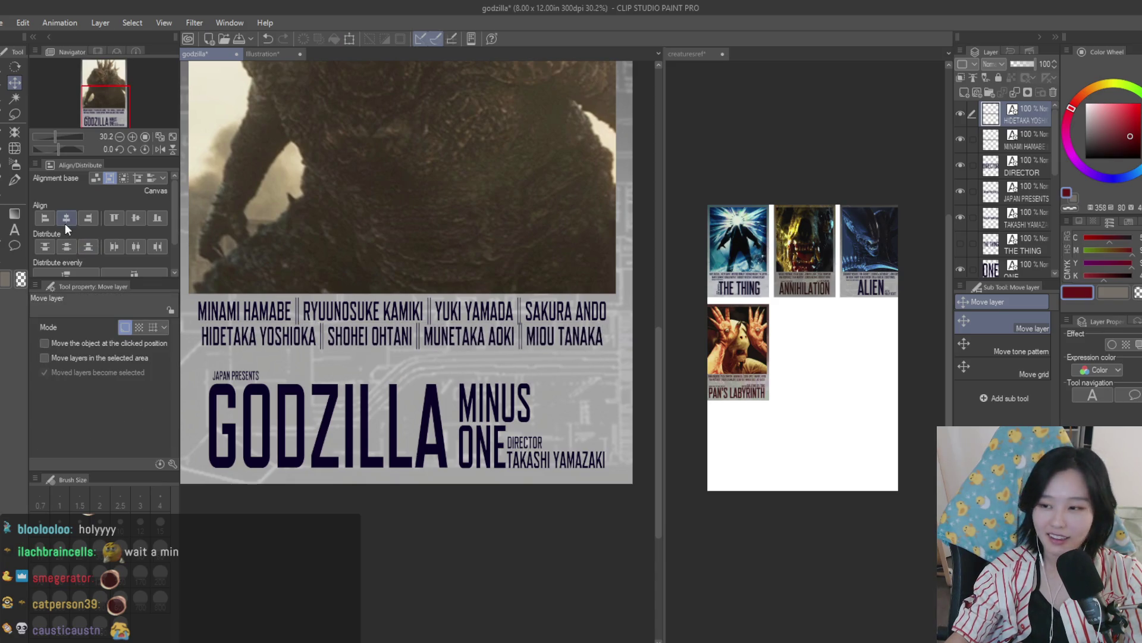
pyautogui.scroll(-2, 550, 386)
pyautogui.scroll(2, 617, 331)
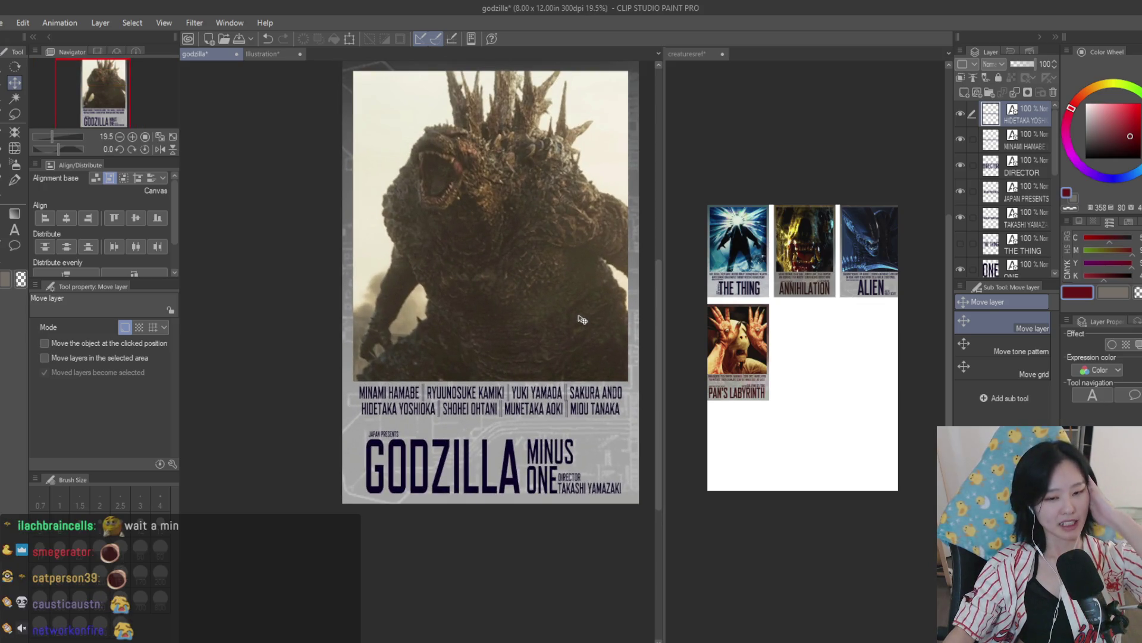
pyautogui.scroll(-3, 579, 315)
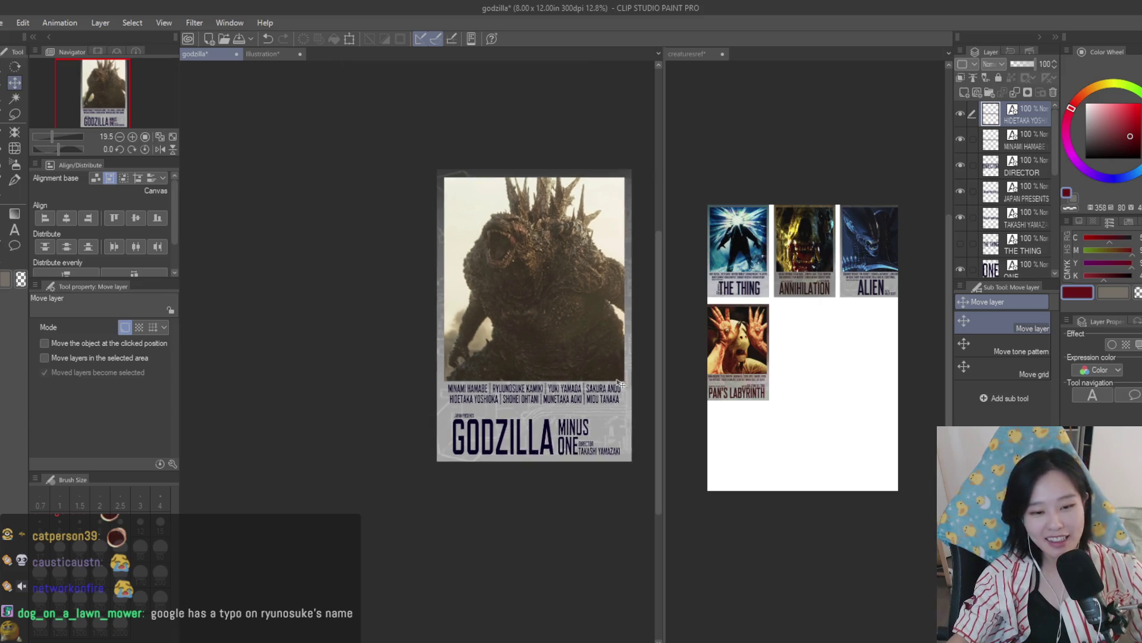
pyautogui.scroll(3, 619, 457)
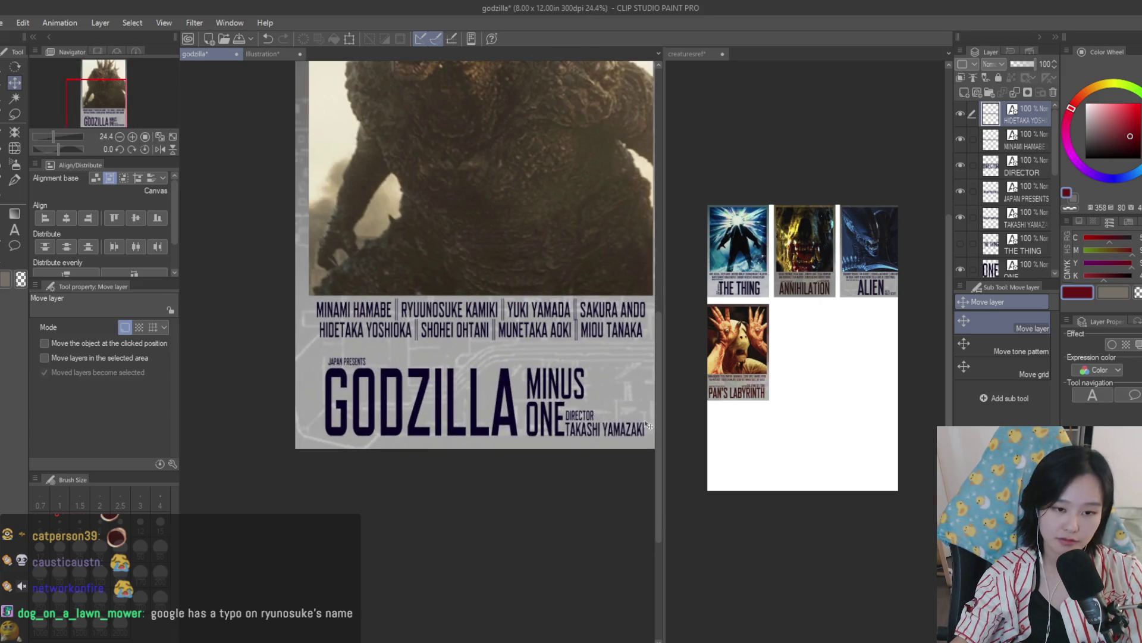
pyautogui.scroll(-3, 647, 425)
pyautogui.scroll(3, 617, 372)
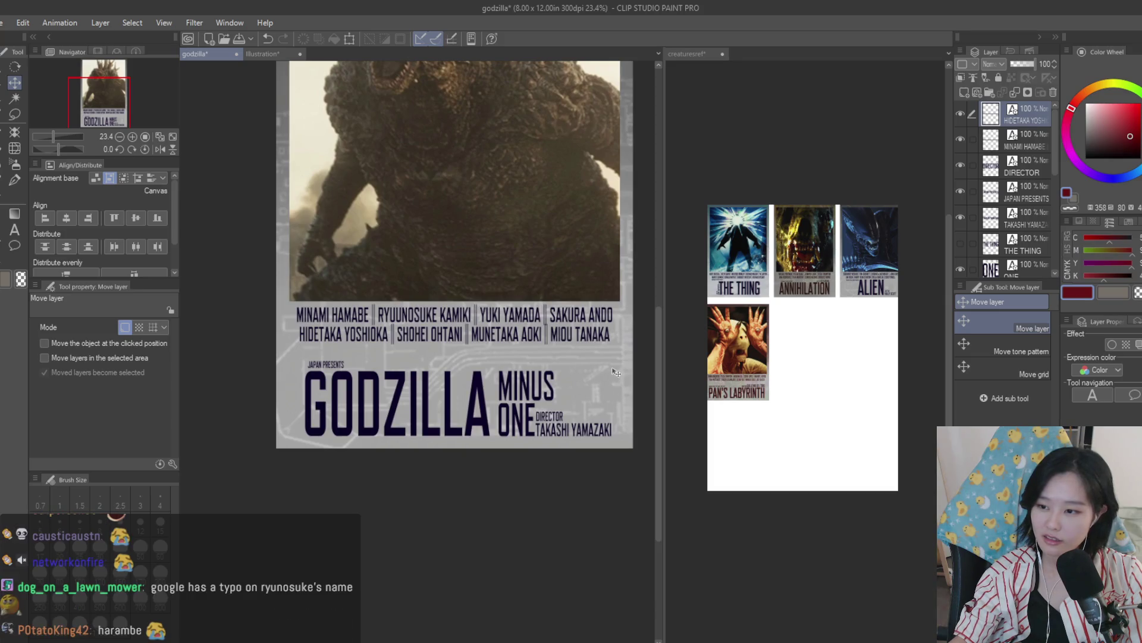
pyautogui.scroll(2, 451, 326)
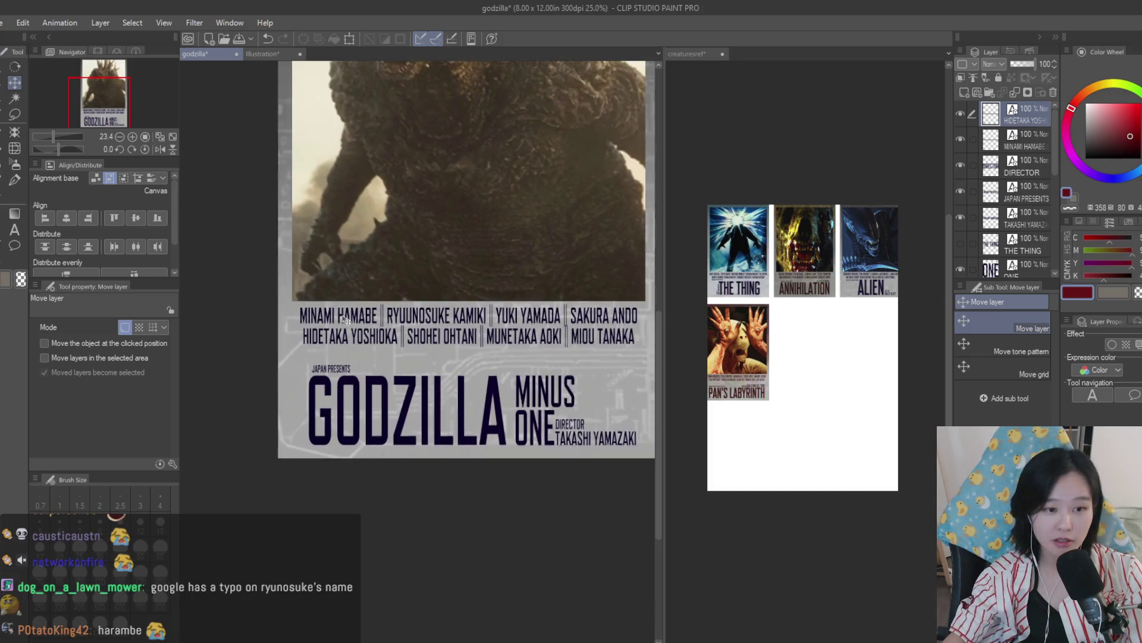
pyautogui.press('t')
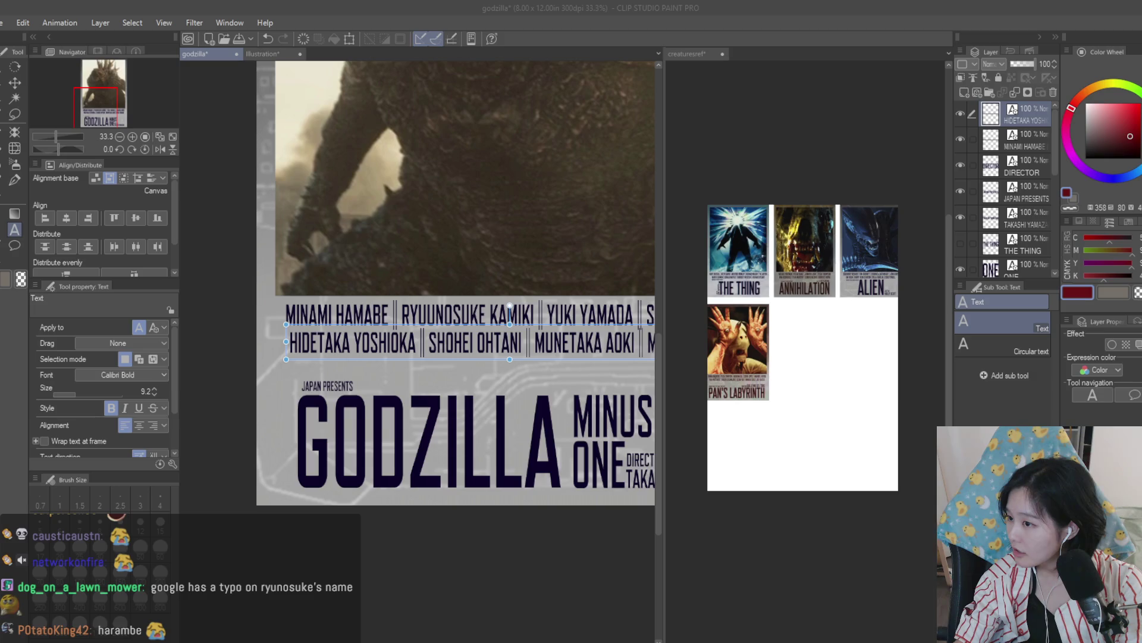
# Step: Delete the extra U so the first cast row reads RYUNOSUKE KAMIKI
pyautogui.click(426, 312)
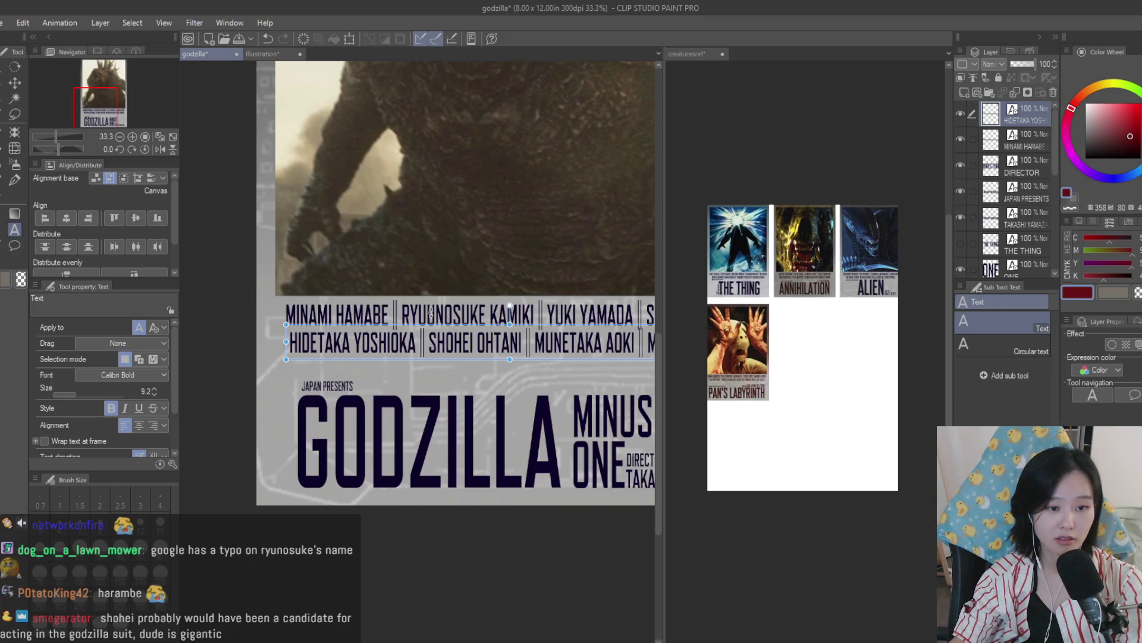
pyautogui.click(1031, 146)
pyautogui.click(427, 315)
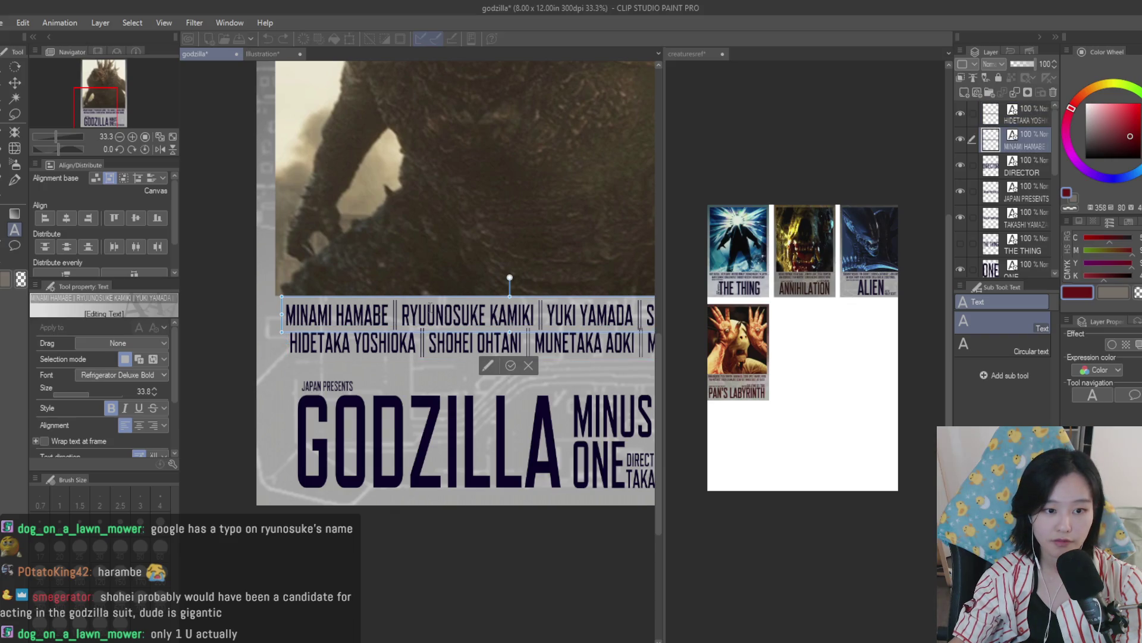
pyautogui.click(15, 83)
pyautogui.hotkey('ctrl', '-')
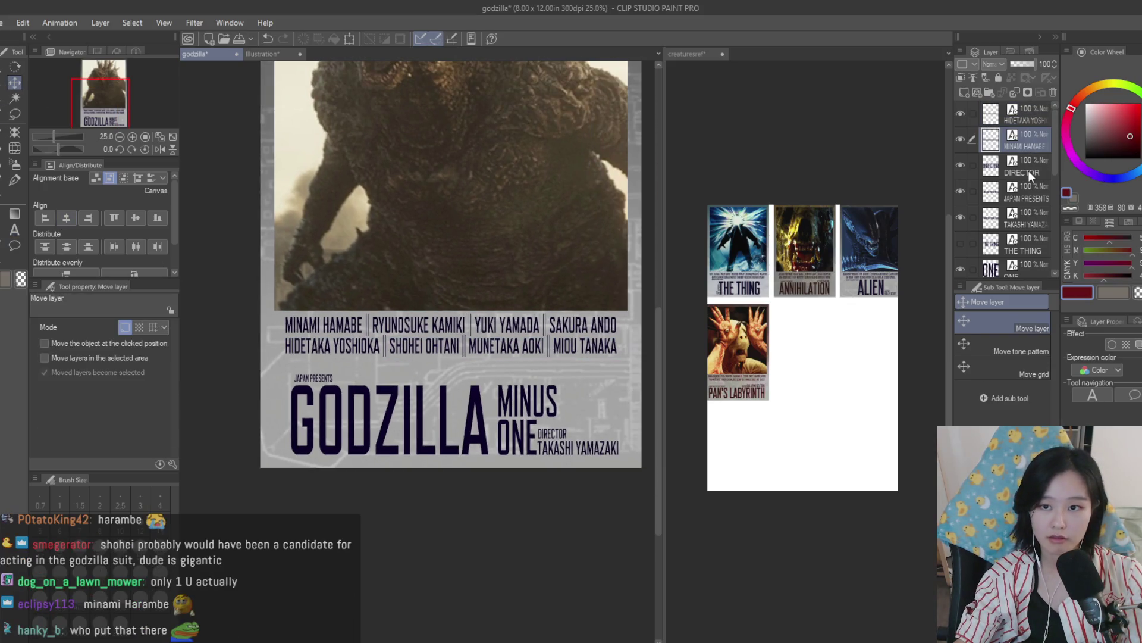
pyautogui.click(1024, 114)
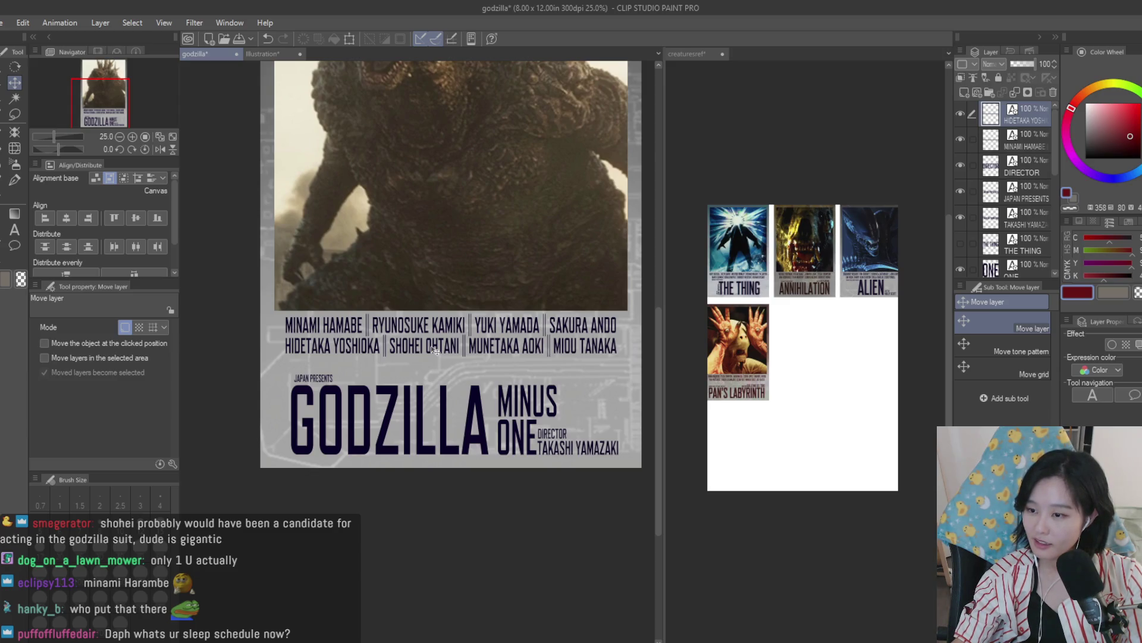
# Step: Select the ONE title text layer and save the godzilla poster file
pyautogui.scroll(-2, 436, 351)
pyautogui.scroll(1, 507, 362)
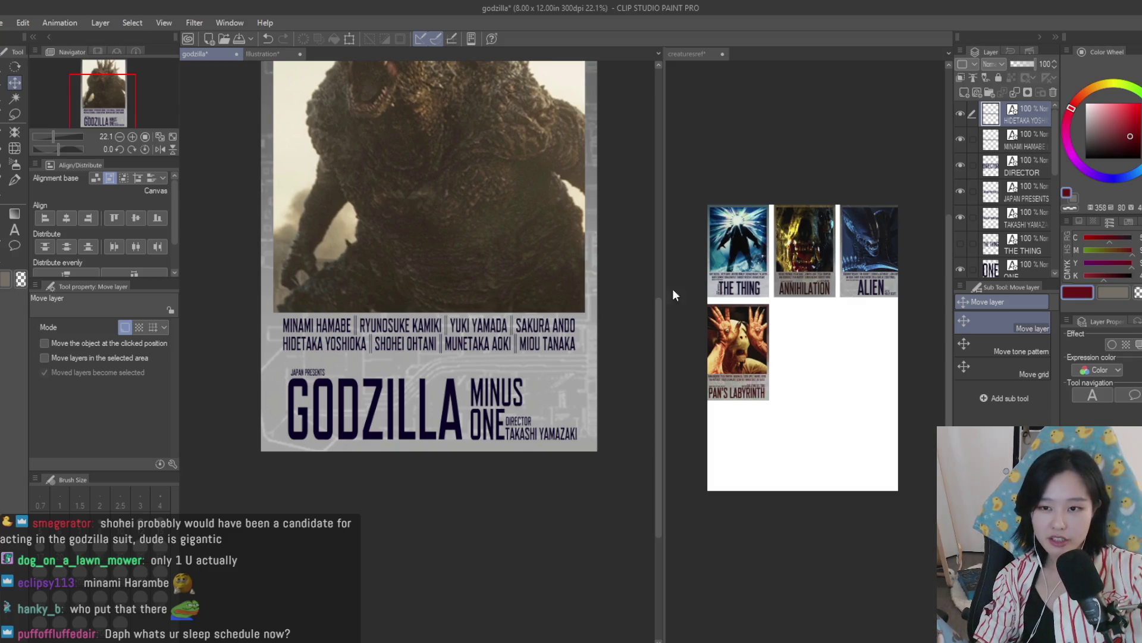
pyautogui.scroll(1, 338, 360)
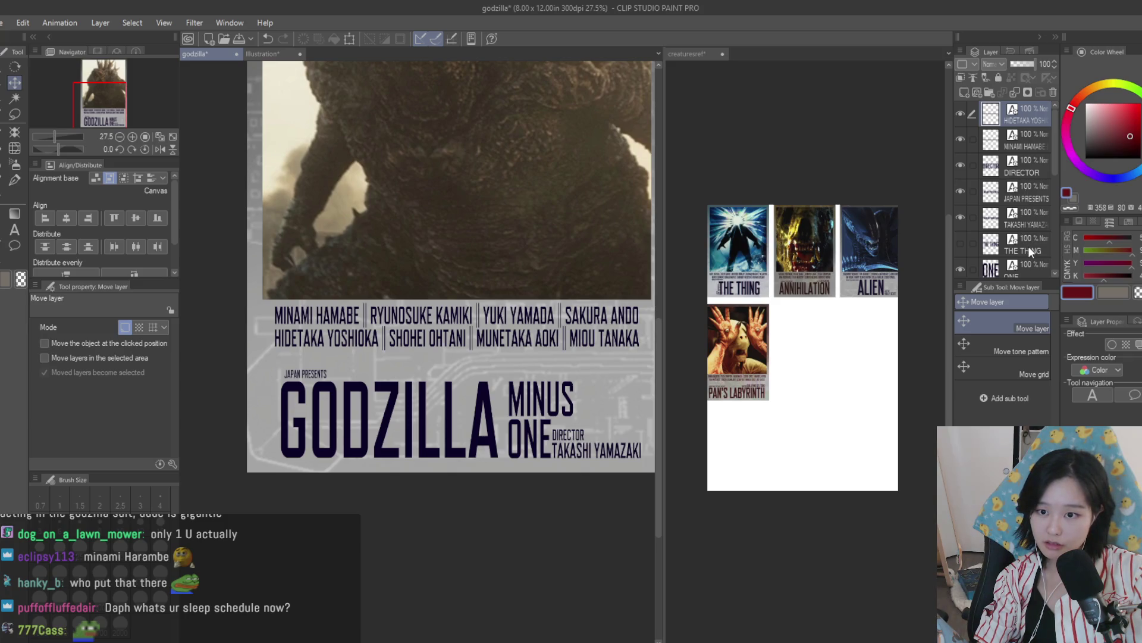
pyautogui.scroll(-3, 1025, 241)
pyautogui.click(1027, 195)
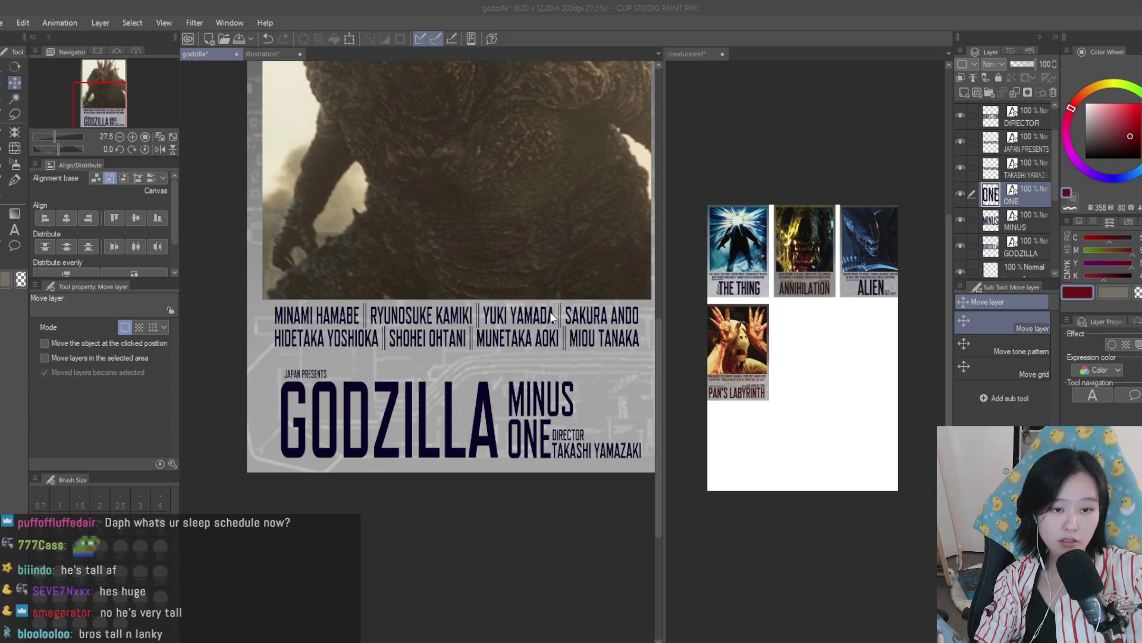
pyautogui.hotkey('ctrl', 's')
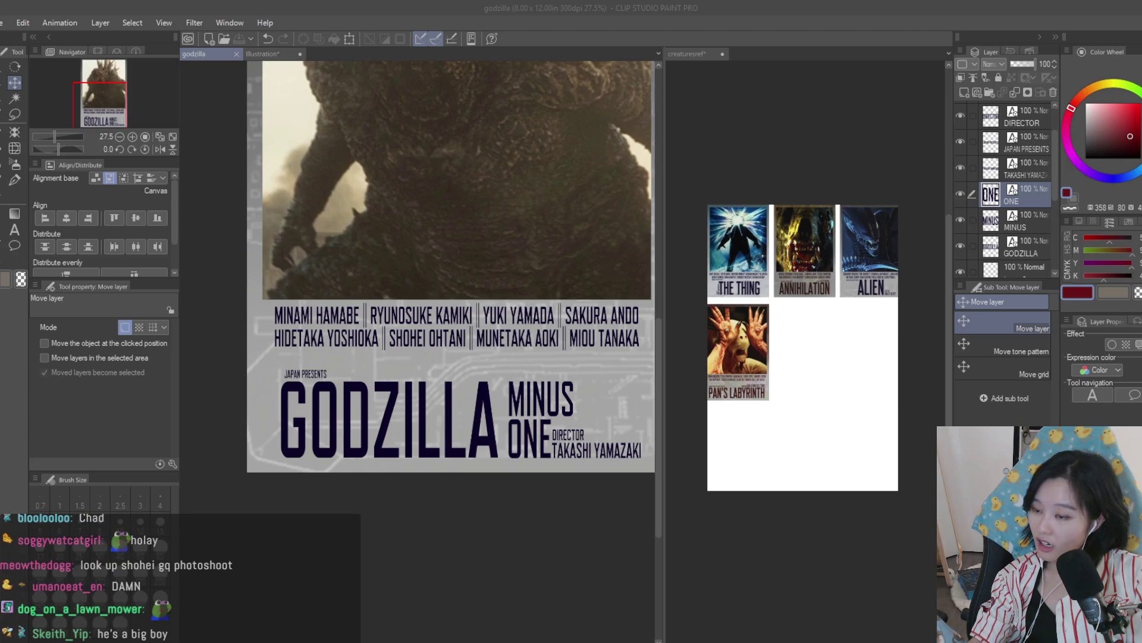
# Step: Select the DIRECTOR text layer and drag it up right beside ONE
pyautogui.scroll(-1, 567, 207)
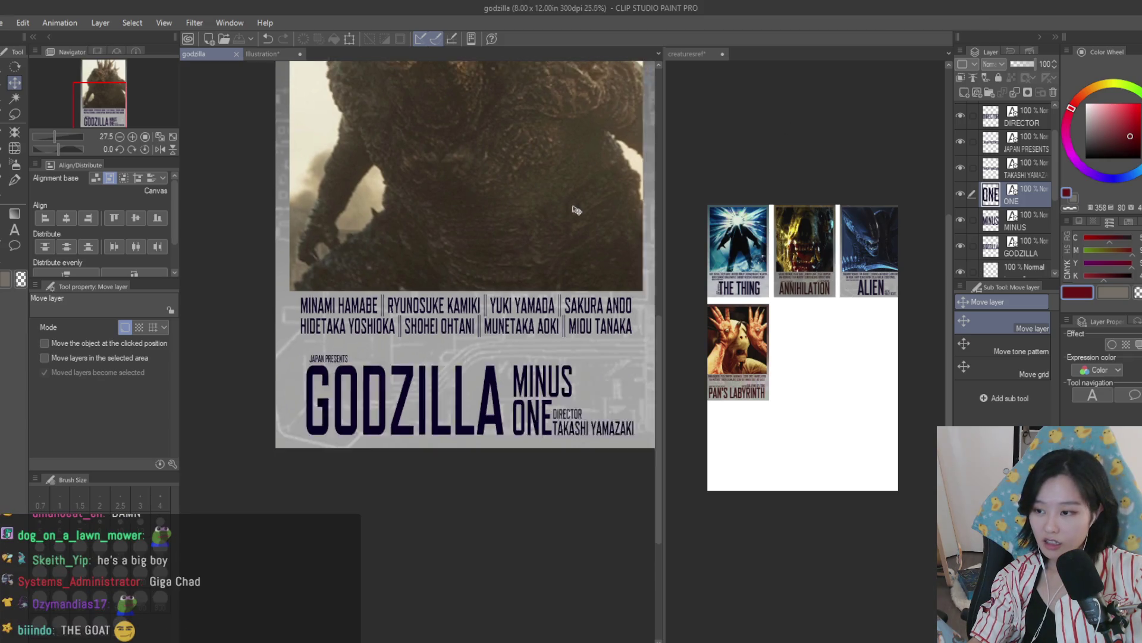
pyautogui.scroll(1, 567, 208)
pyautogui.moveTo(657, 140); pyautogui.dragTo(660, 369)
pyautogui.scroll(2, 595, 416)
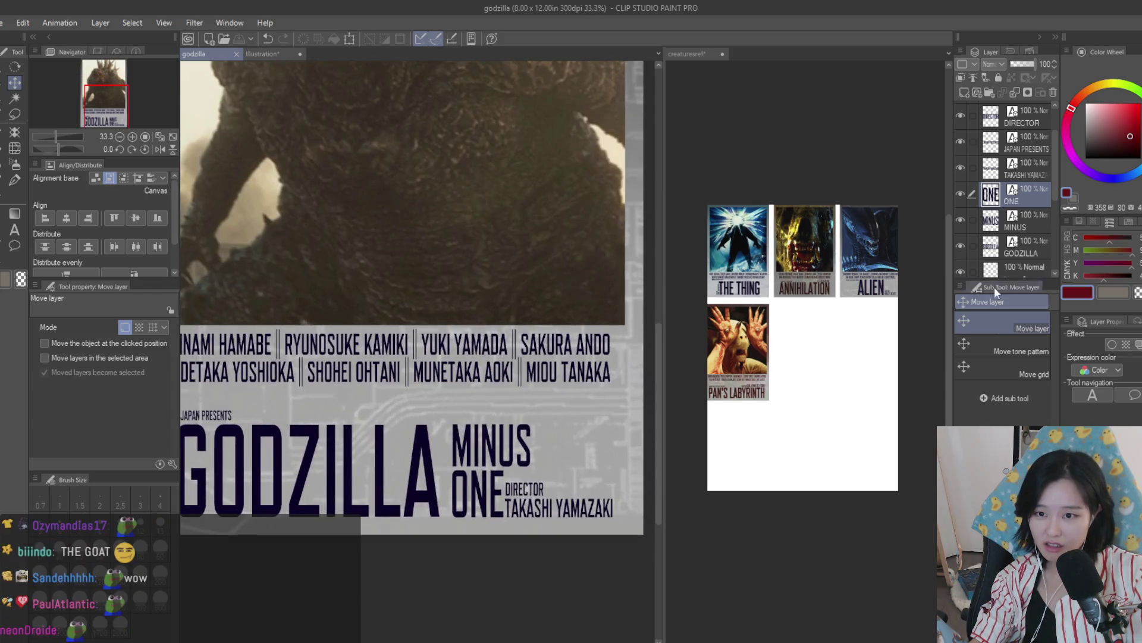
pyautogui.scroll(2, 1005, 254)
pyautogui.click(1022, 169)
pyautogui.moveTo(544, 342)
pyautogui.mouseDown()
pyautogui.moveTo(570, 296)
pyautogui.moveTo(575, 341)
pyautogui.mouseUp()
pyautogui.scroll(-2, 575, 342)
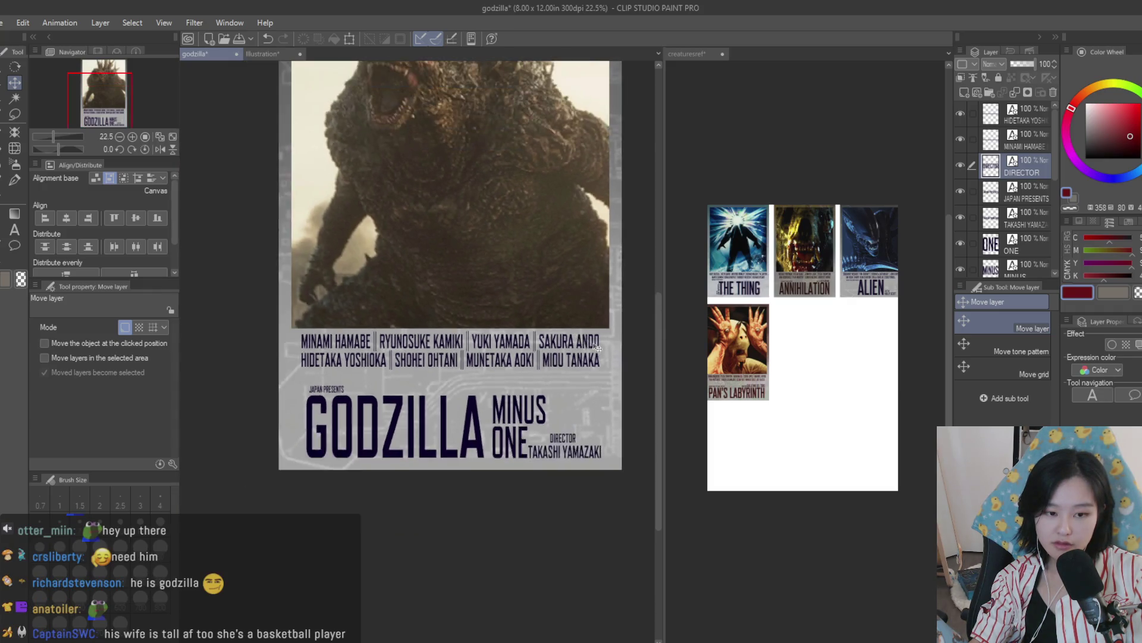
pyautogui.scroll(-2, 597, 348)
pyautogui.scroll(3, 603, 425)
pyautogui.moveTo(601, 423)
pyautogui.mouseDown()
pyautogui.moveTo(606, 344)
pyautogui.moveTo(474, 361)
pyautogui.moveTo(585, 363)
pyautogui.moveTo(616, 402)
pyautogui.moveTo(579, 412)
pyautogui.moveTo(595, 408)
pyautogui.mouseUp()
# Step: Try shifting DIRECTOR right toward TAKASHI YAMAZAKI, then undo that overshoot
pyautogui.scroll(-4, 622, 416)
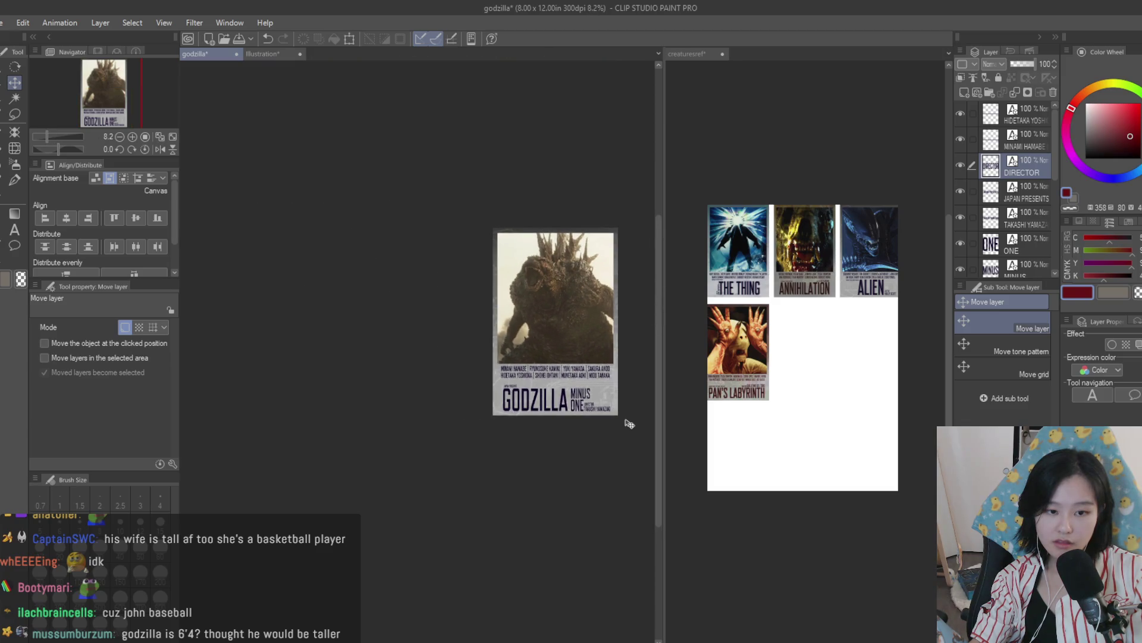
pyautogui.scroll(4, 629, 423)
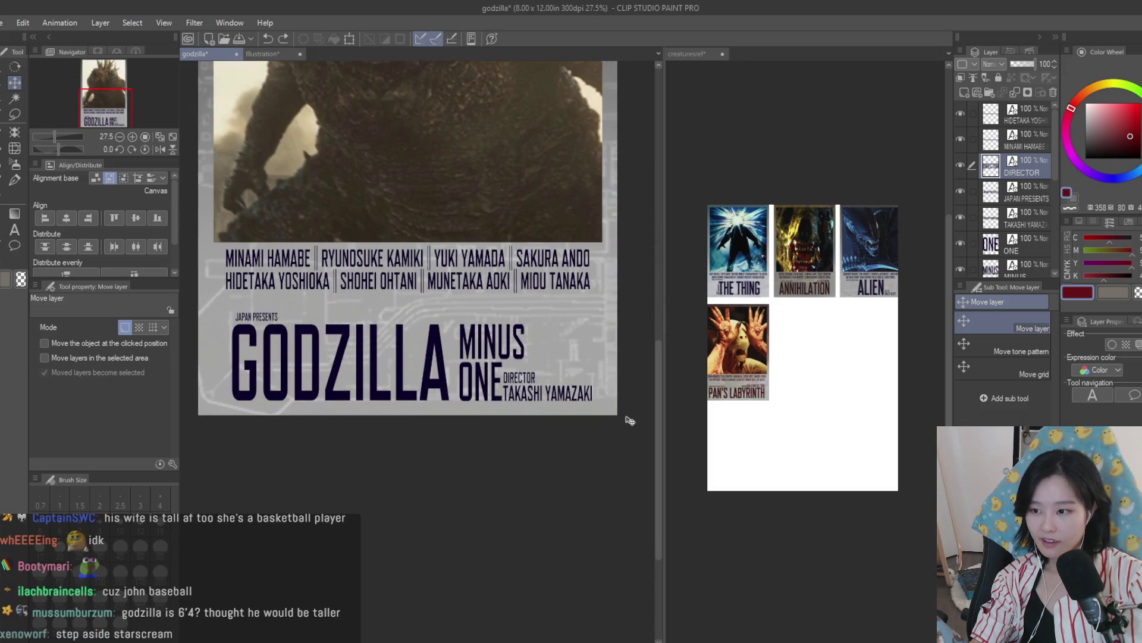
pyautogui.scroll(2, 630, 408)
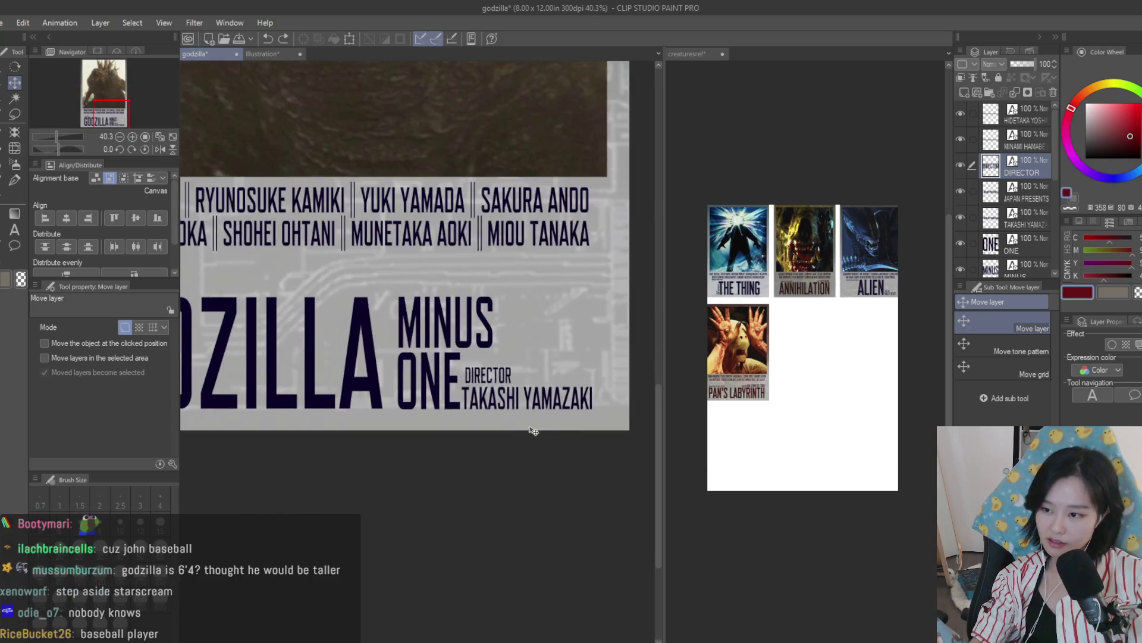
pyautogui.moveTo(529, 430); pyautogui.dragTo(613, 434)
pyautogui.scroll(-3, 624, 434)
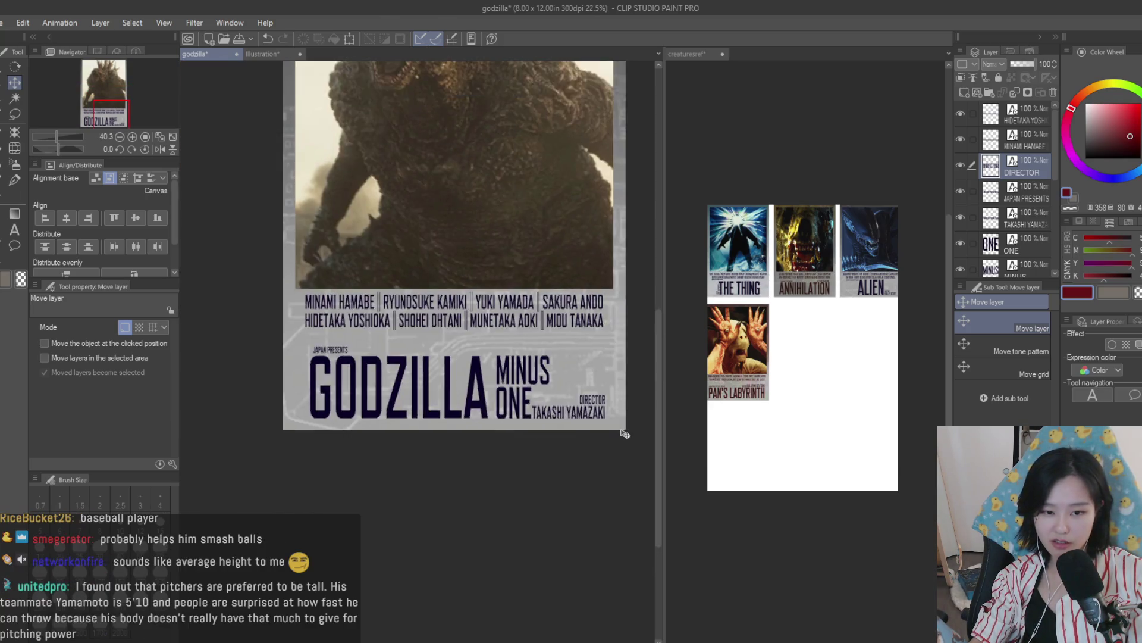
pyautogui.scroll(-2, 625, 434)
pyautogui.scroll(2, 626, 432)
pyautogui.hotkey('ctrl', 'z')
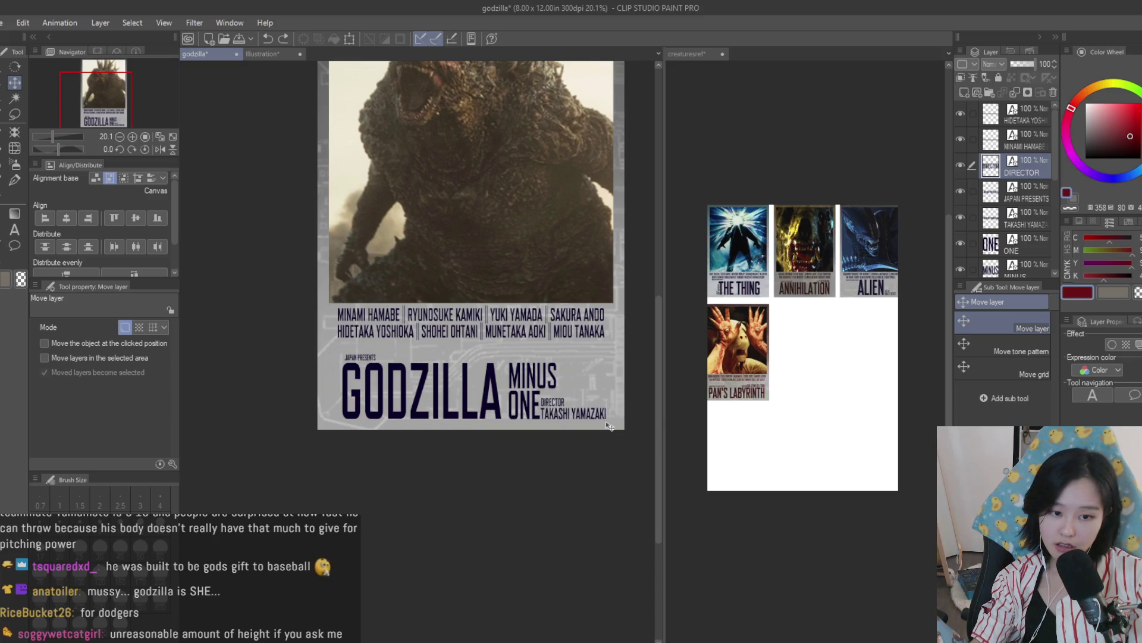
# Step: Select the GODZILLA title text layer, briefly hiding and re-showing it
pyautogui.scroll(-2, 619, 425)
pyautogui.scroll(2, 594, 362)
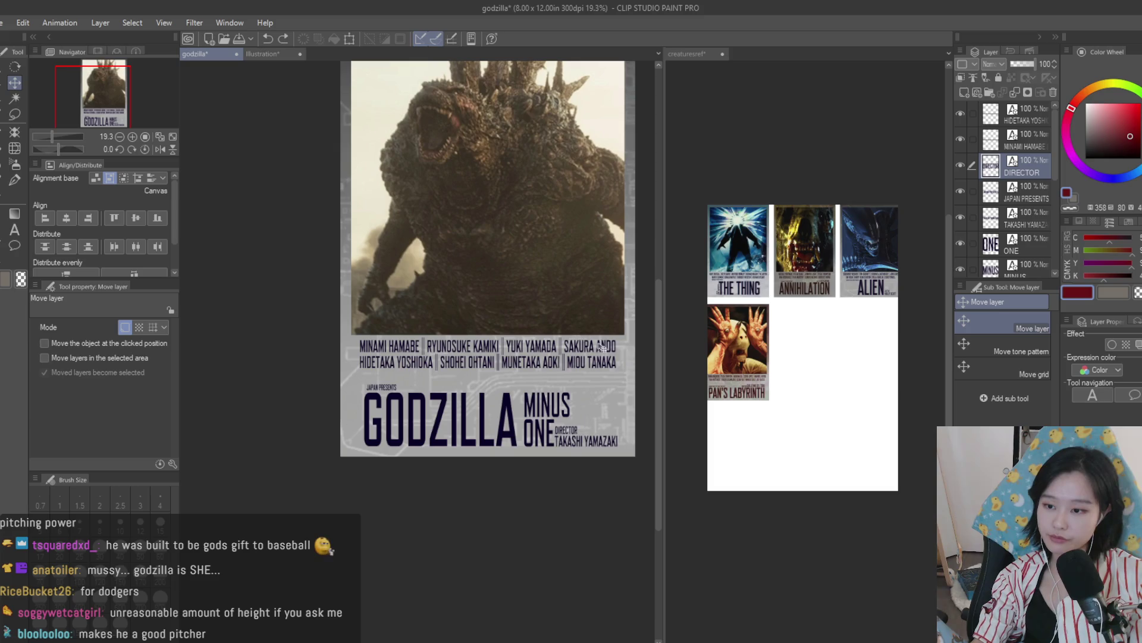
pyautogui.scroll(-2, 625, 417)
pyautogui.scroll(2, 624, 416)
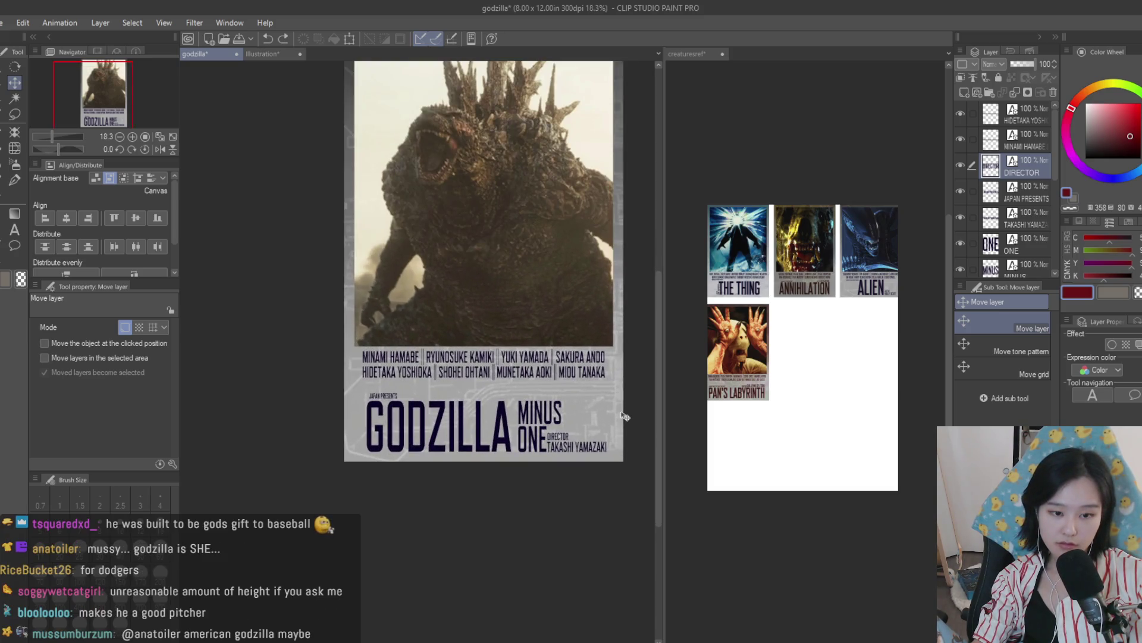
pyautogui.scroll(-3, 624, 415)
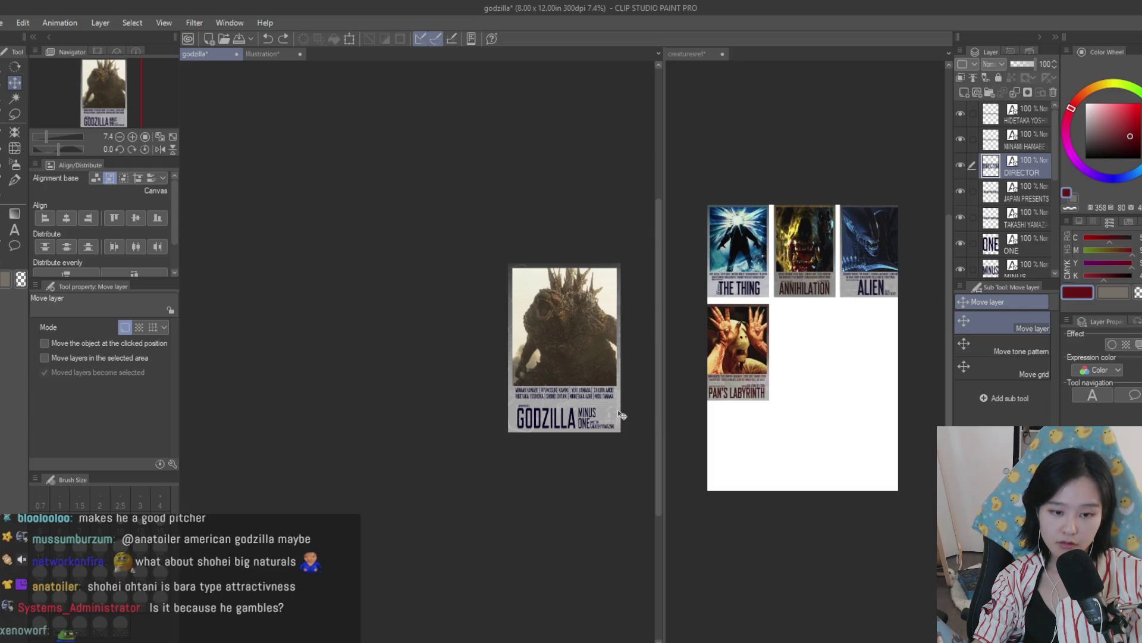
pyautogui.scroll(3, 619, 416)
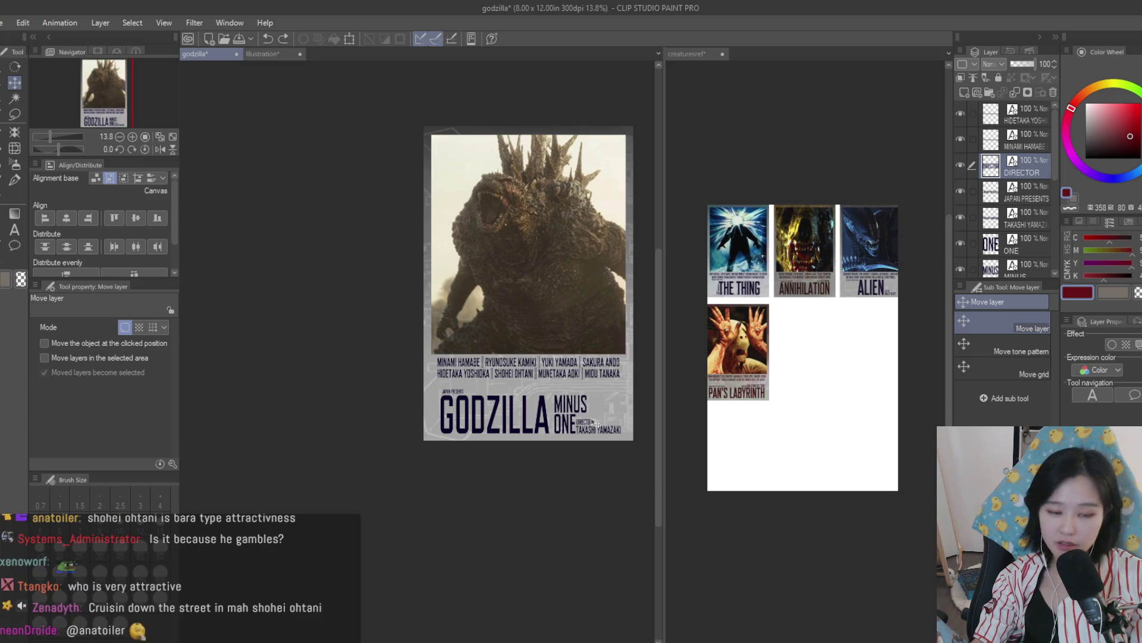
pyautogui.scroll(2, 594, 422)
pyautogui.scroll(-2, 997, 234)
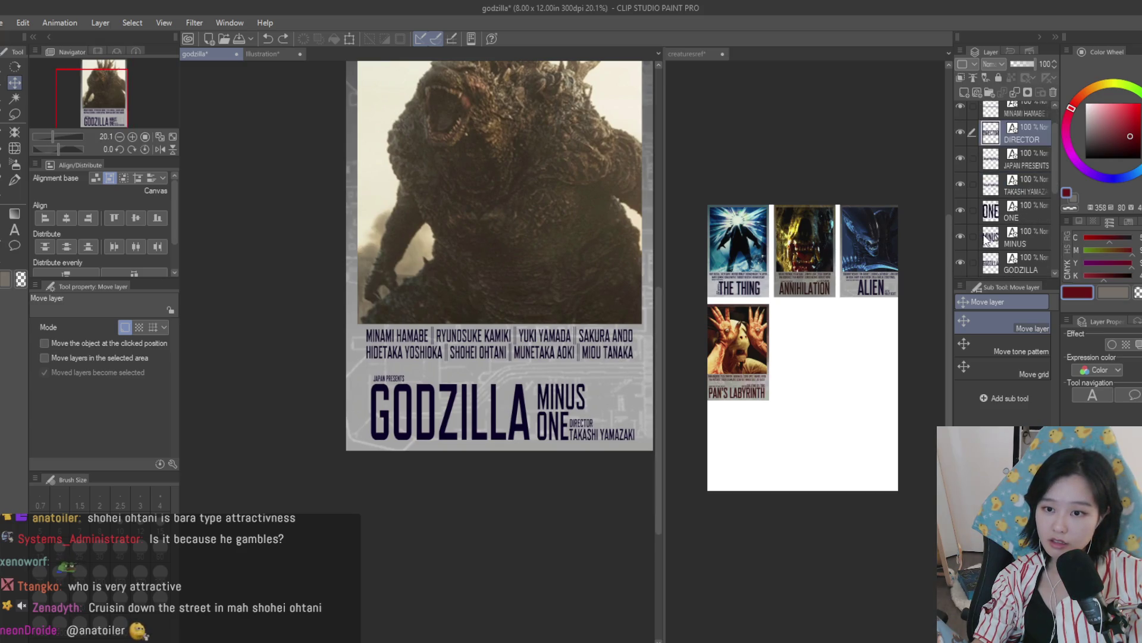
pyautogui.scroll(-1, 997, 234)
pyautogui.click(961, 195)
pyautogui.click(961, 195)
pyautogui.click(977, 198)
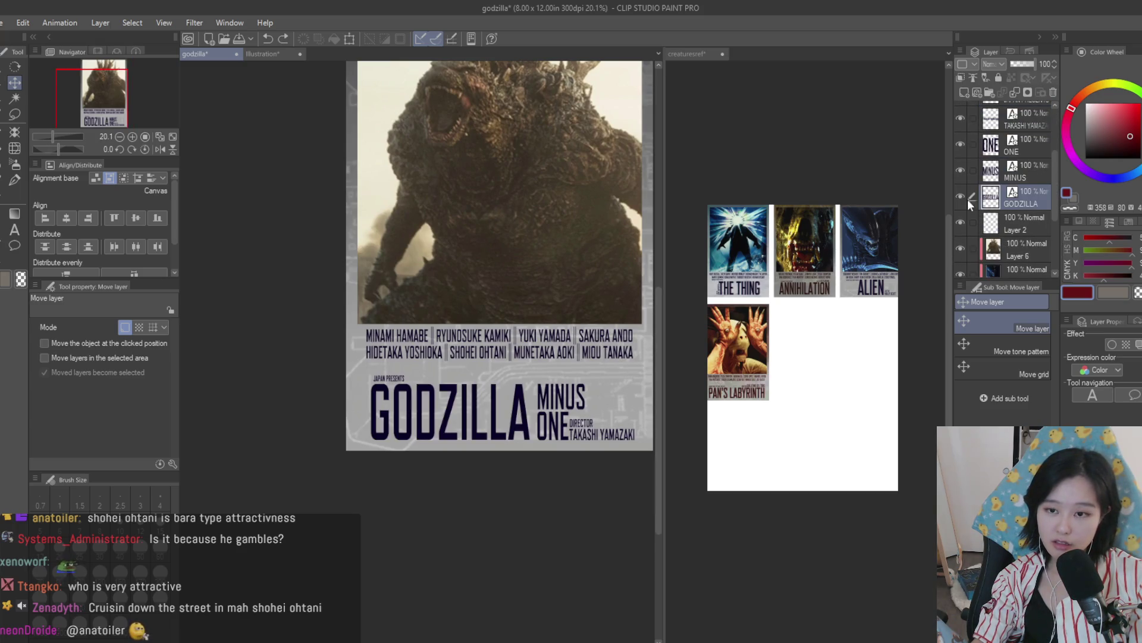
# Step: Duplicate the GODZILLA, MINUS and ONE title layers and set the copies to 51% opacity
pyautogui.keyDown('shift'); pyautogui.click(1030, 145); pyautogui.keyUp('shift')
pyautogui.scroll(3, 452, 371)
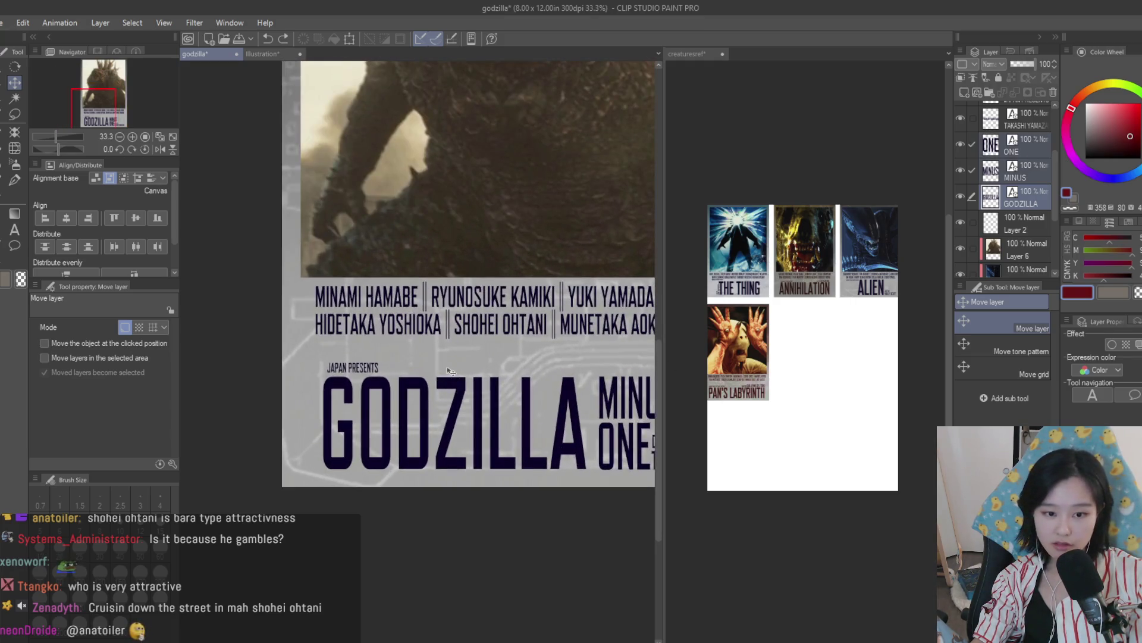
pyautogui.hotkey('ctrl', 'j')
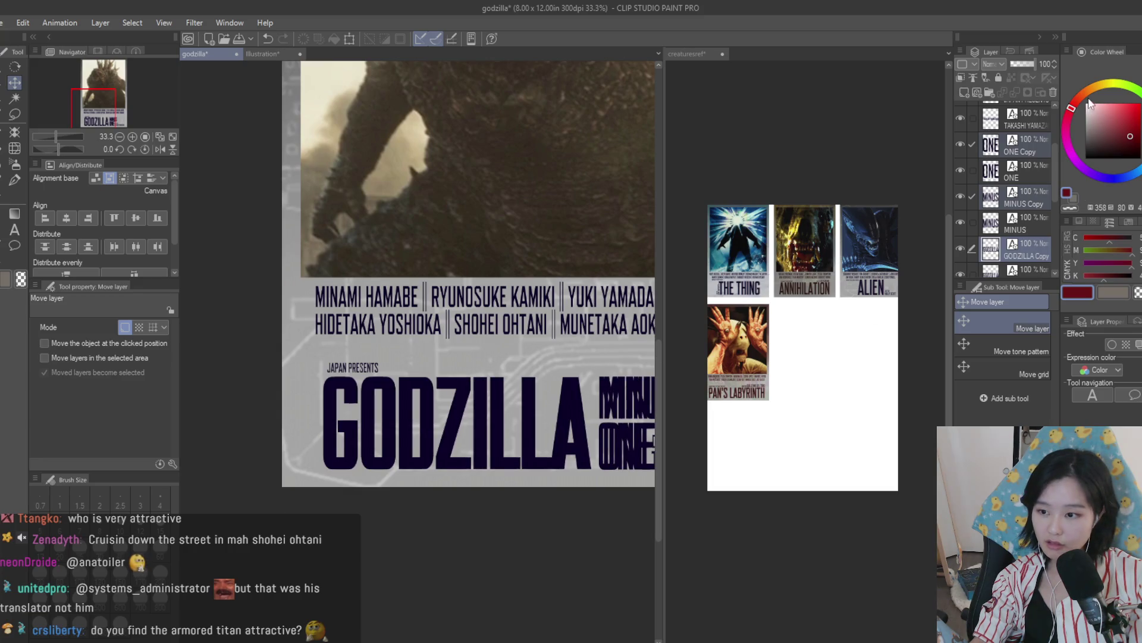
pyautogui.click(1020, 64)
pyautogui.click(1024, 65)
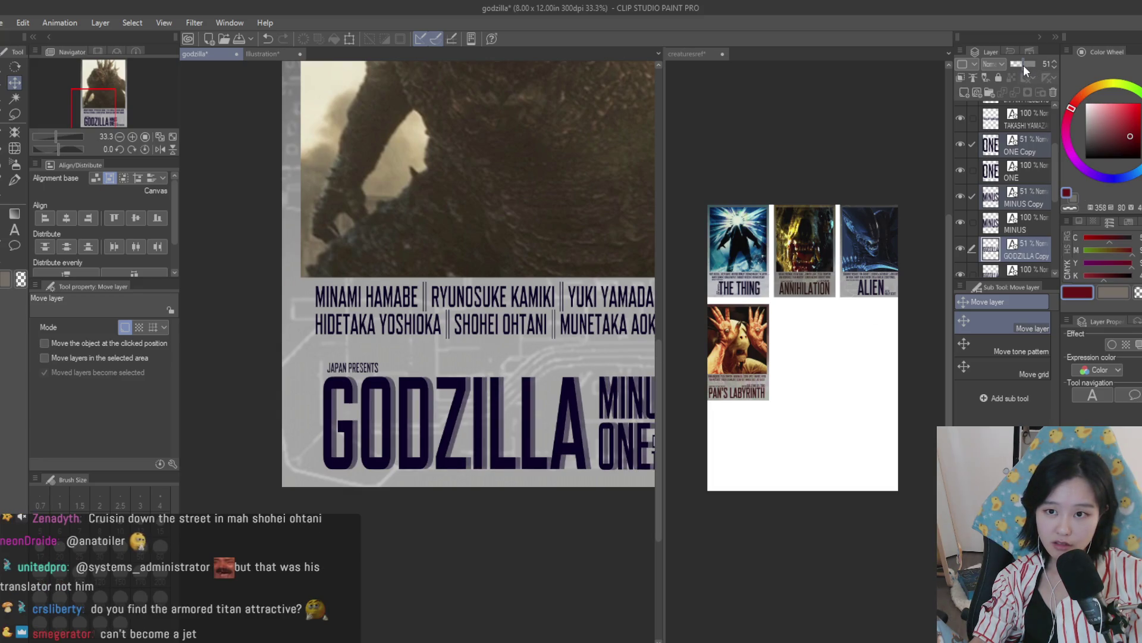
pyautogui.click(1025, 66)
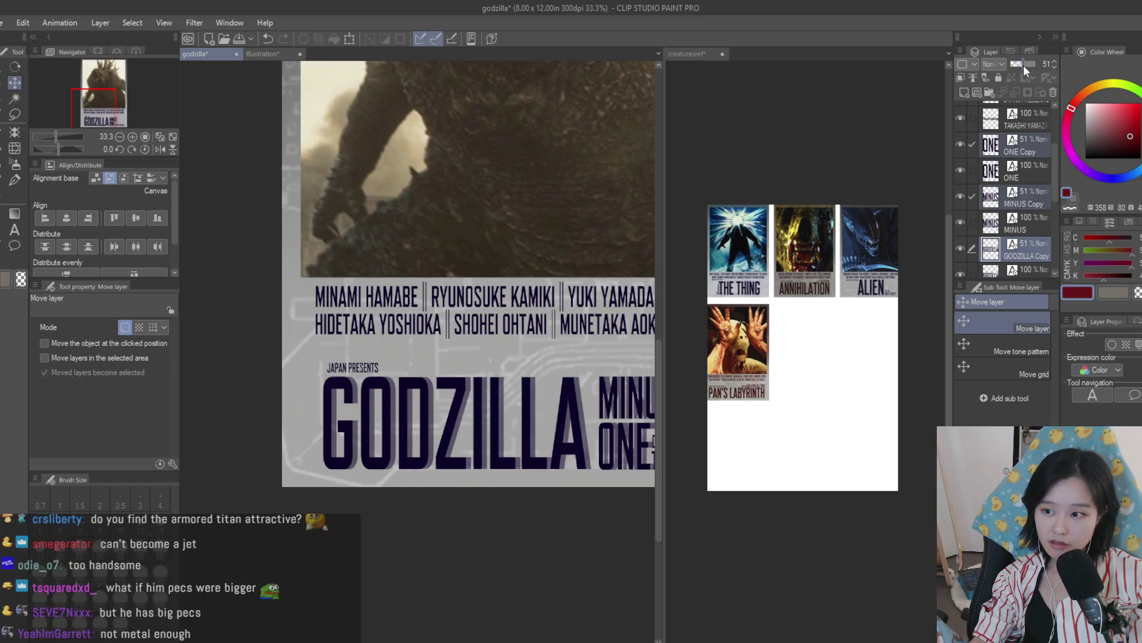
# Step: Offset the faded title copies slightly left to form a drop shadow
pyautogui.scroll(3, 583, 409)
pyautogui.scroll(2, 583, 409)
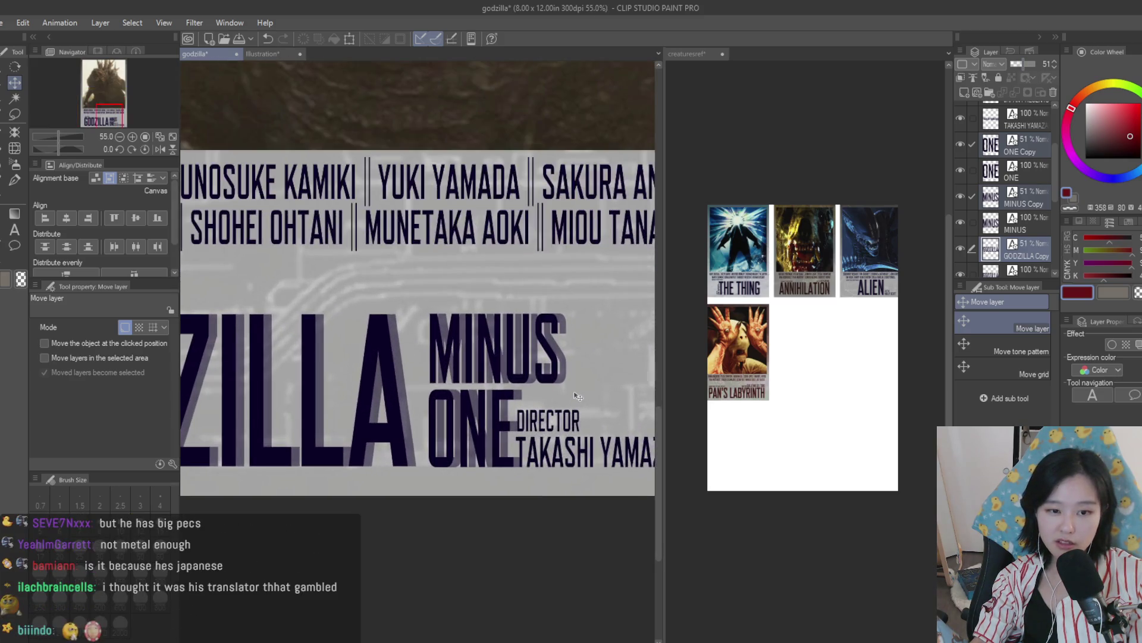
pyautogui.moveTo(571, 397); pyautogui.dragTo(574, 396)
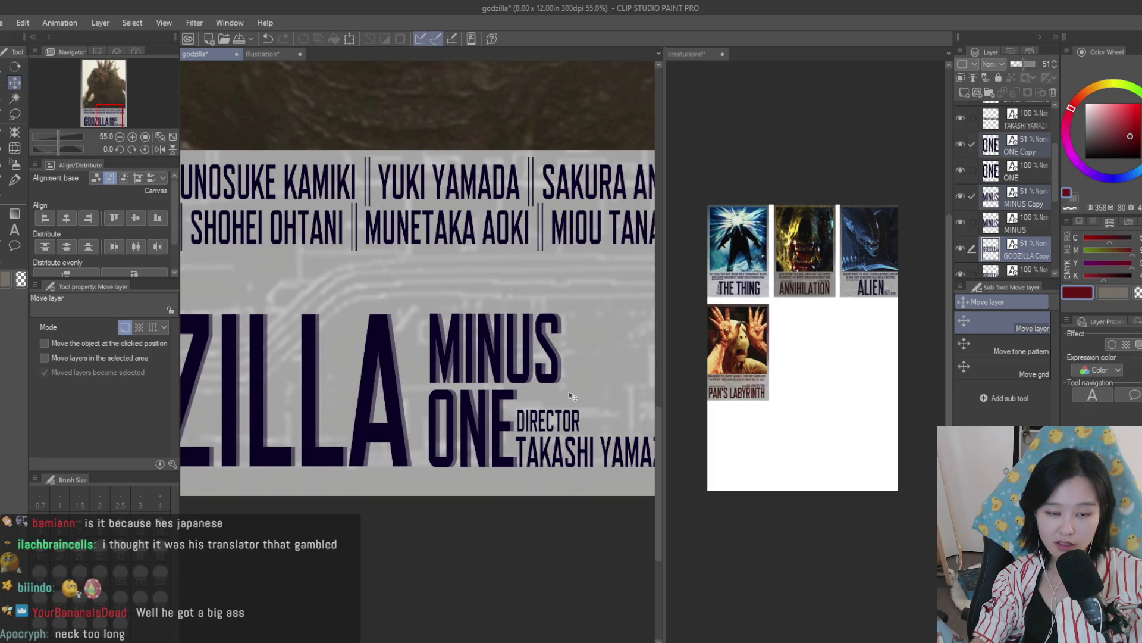
pyautogui.scroll(-5, 617, 465)
pyautogui.scroll(9, 616, 466)
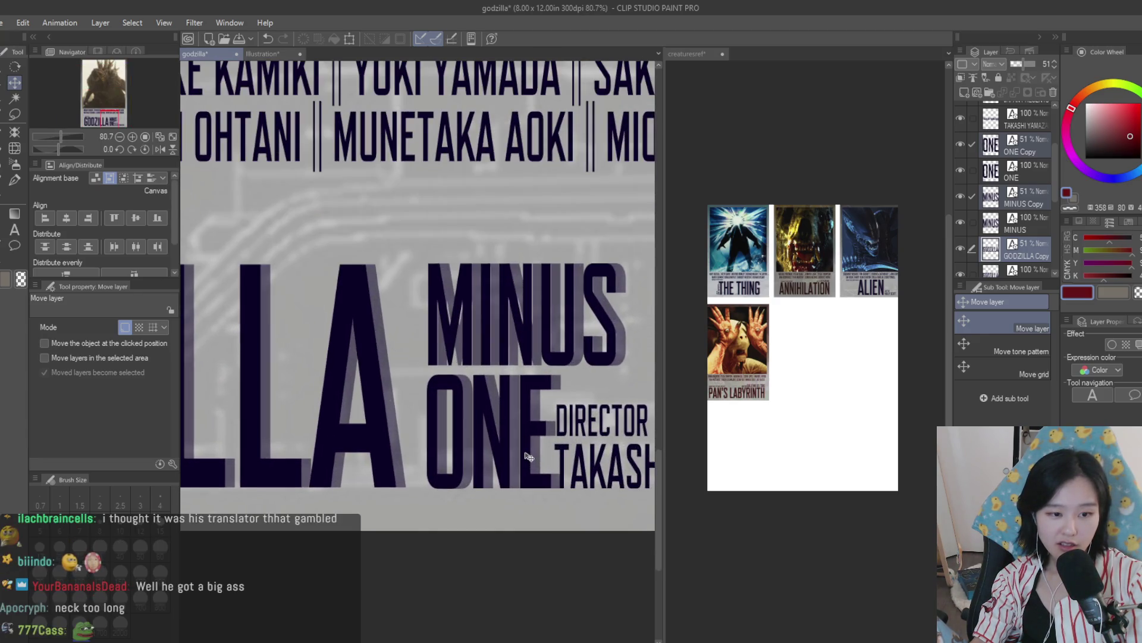
pyautogui.press('Left')
pyautogui.press('Left')
pyautogui.press('Left')
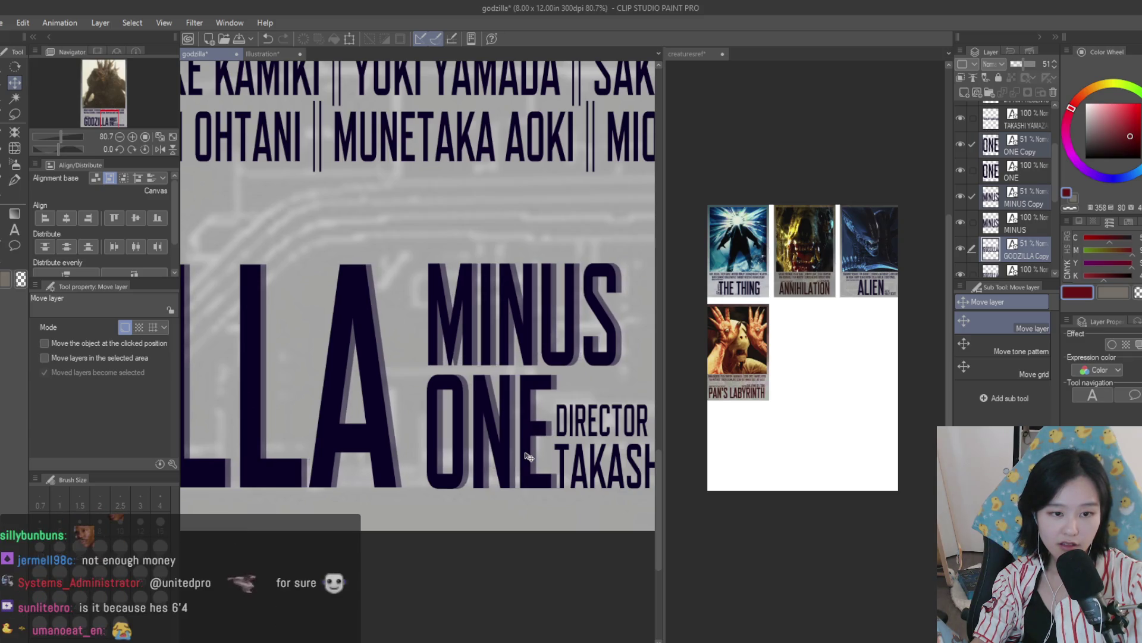
pyautogui.scroll(-9, 528, 457)
pyautogui.scroll(6, 498, 466)
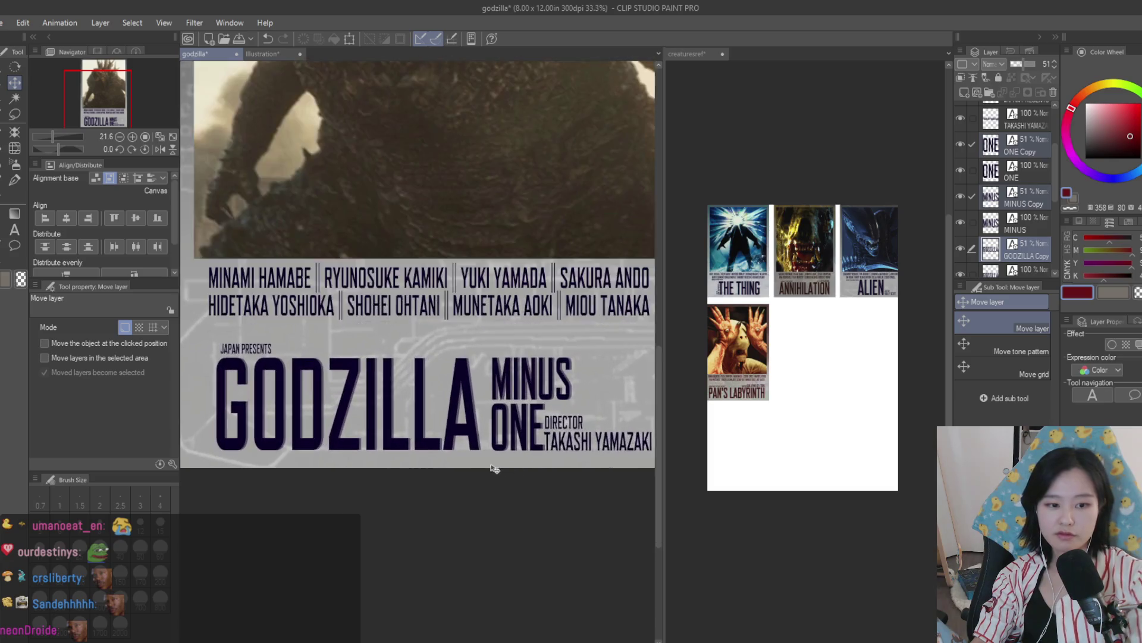
pyautogui.scroll(-4, 496, 464)
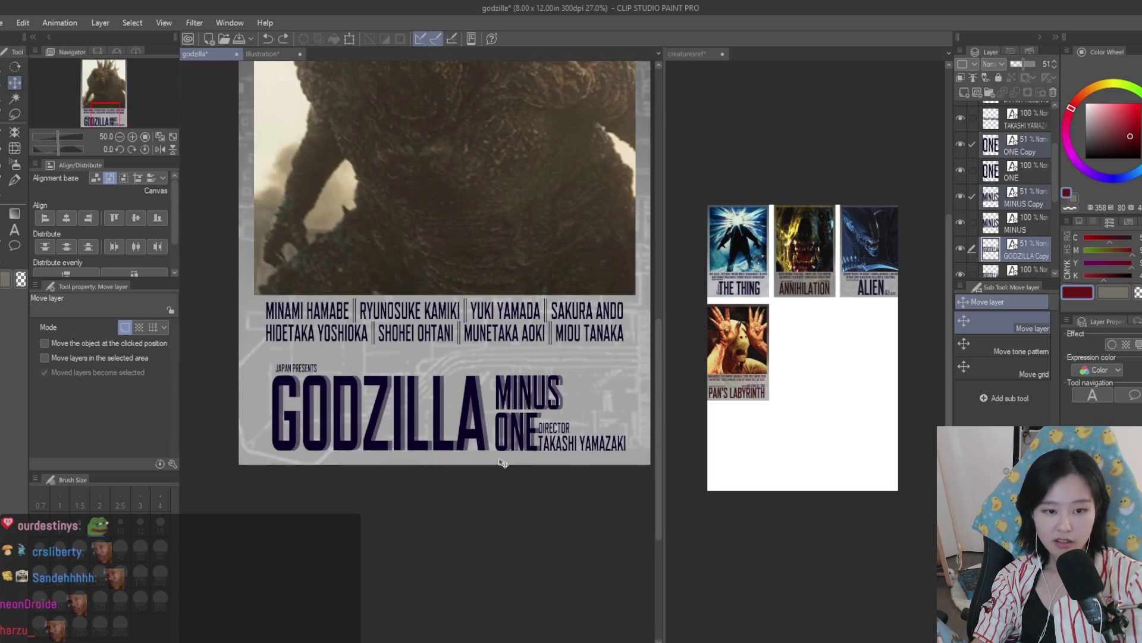
pyautogui.scroll(3, 503, 462)
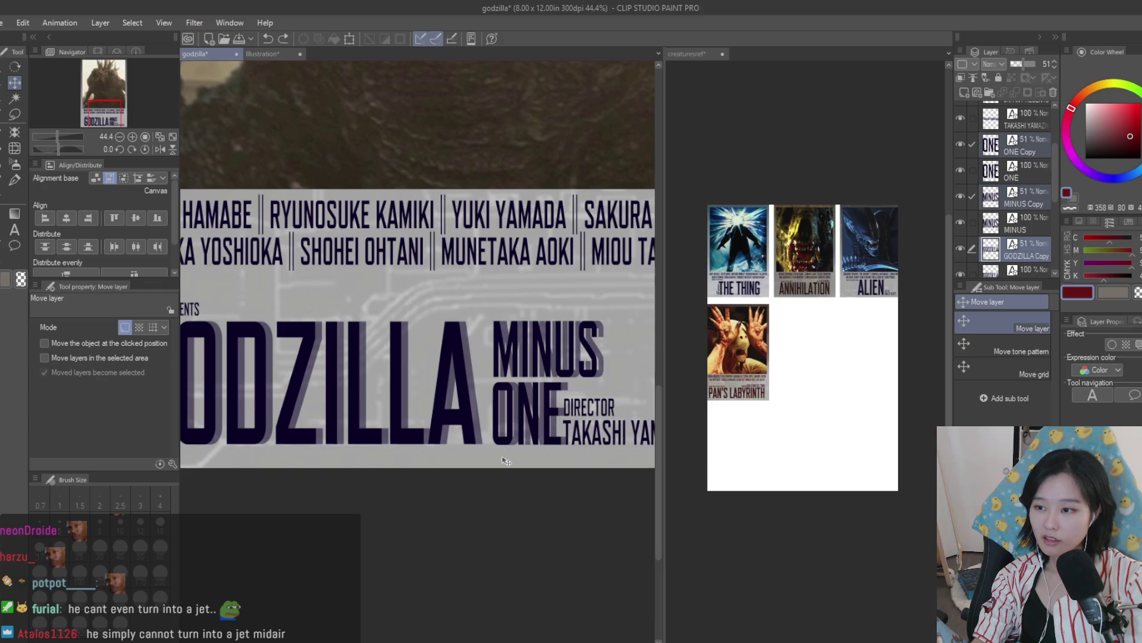
pyautogui.hotkey('ctrl', 'y')
pyautogui.hotkey('ctrl', 'y')
pyautogui.hotkey('ctrl', 'y')
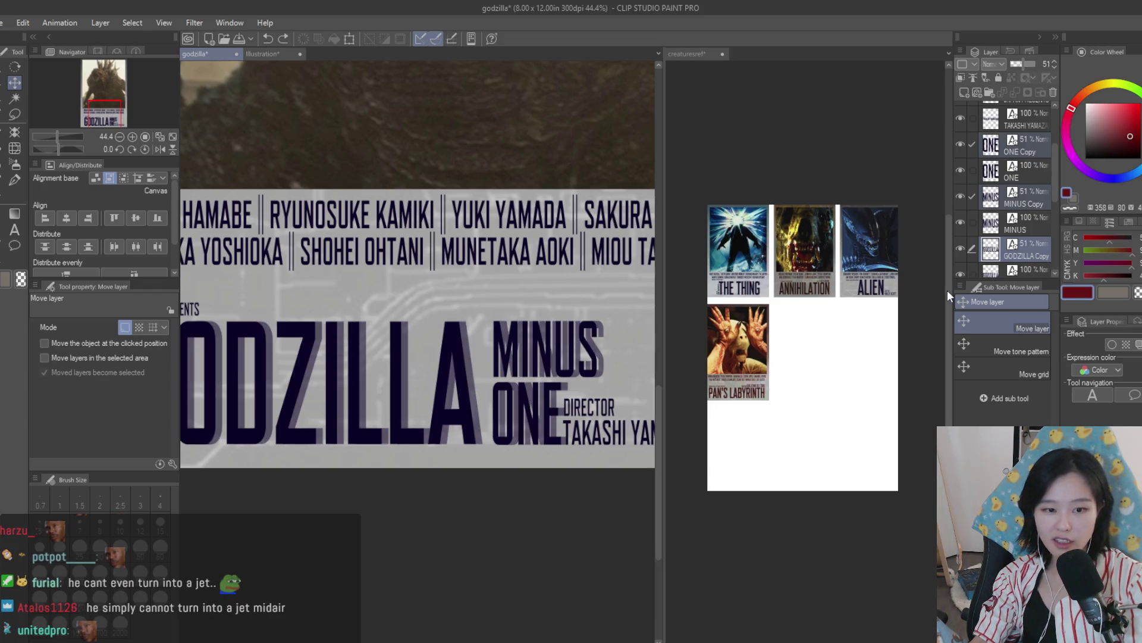
# Step: Clear the MINUS and ONE copy multi-selection and review the whole poster
pyautogui.click(1013, 245)
pyautogui.scroll(-2, 327, 378)
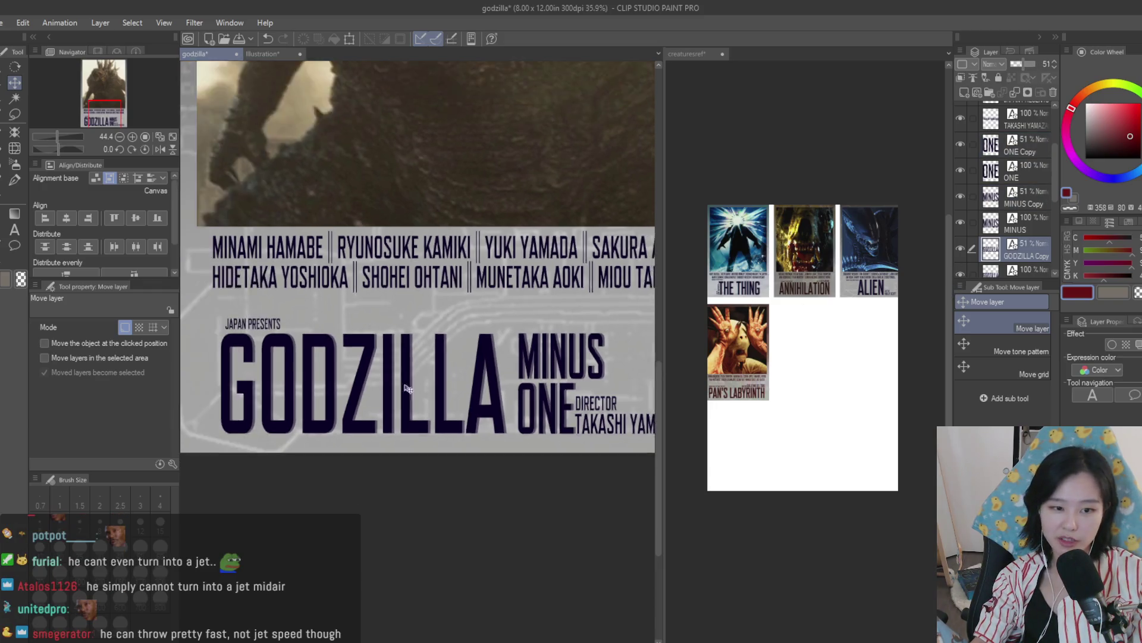
pyautogui.scroll(3, 326, 377)
pyautogui.scroll(-3, 500, 384)
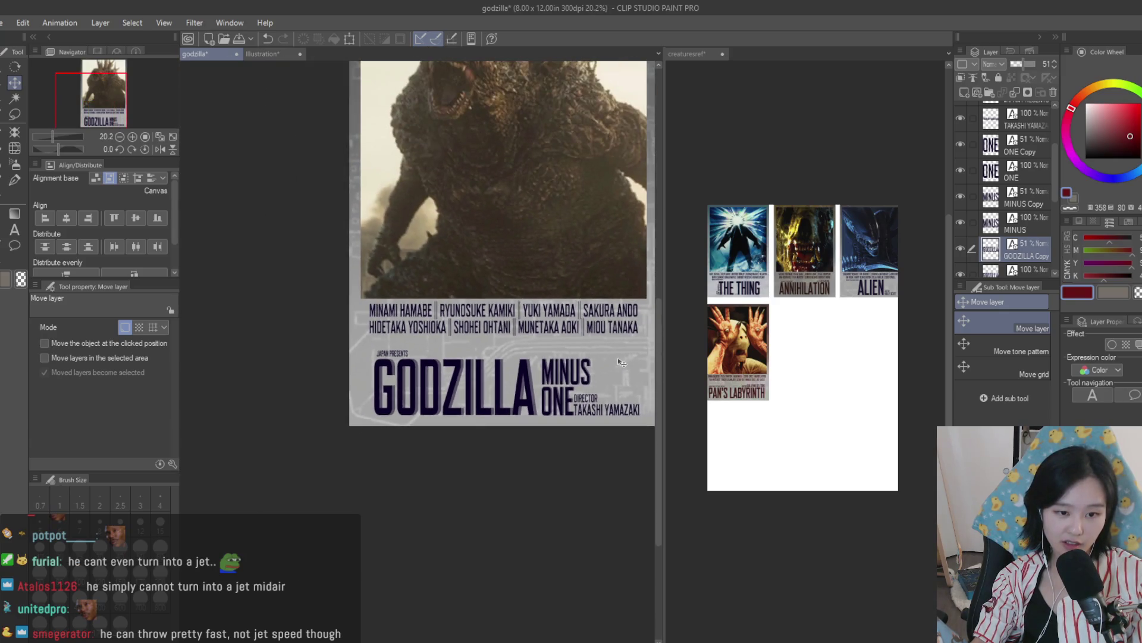
pyautogui.scroll(4, 620, 363)
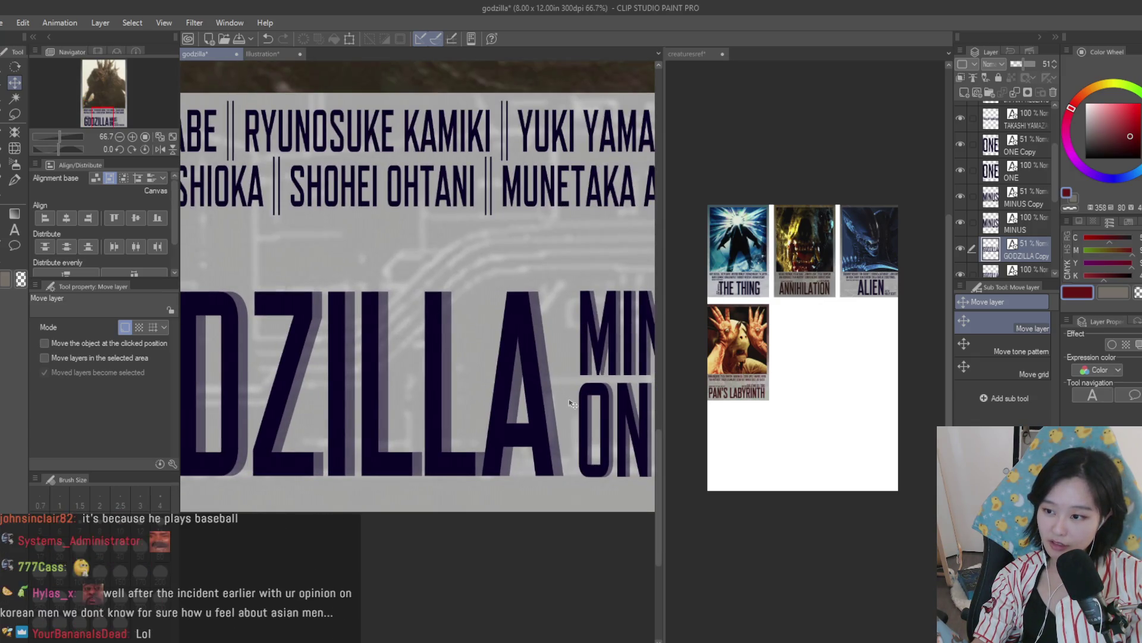
pyautogui.scroll(-2, 490, 439)
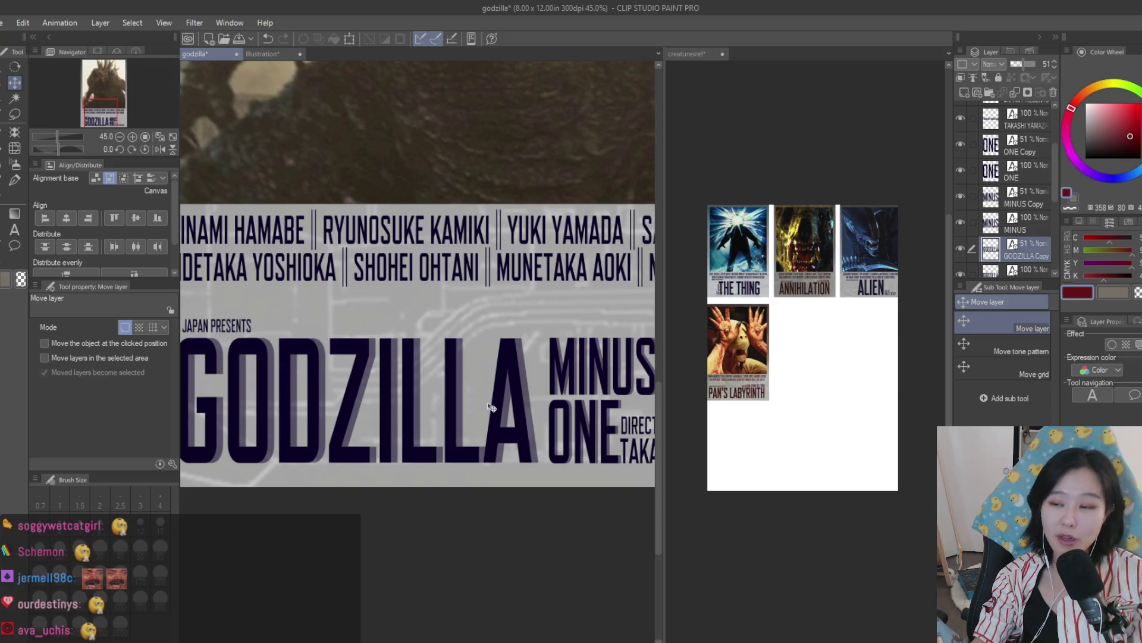
pyautogui.scroll(-1, 491, 407)
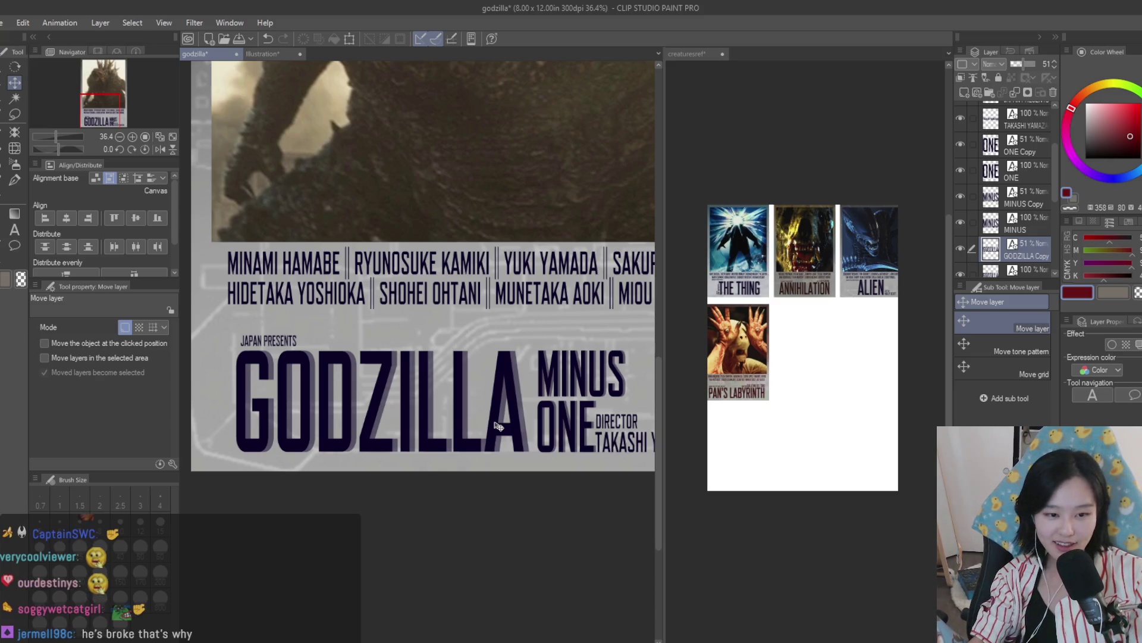
pyautogui.scroll(-3, 571, 443)
pyautogui.scroll(-1, 523, 440)
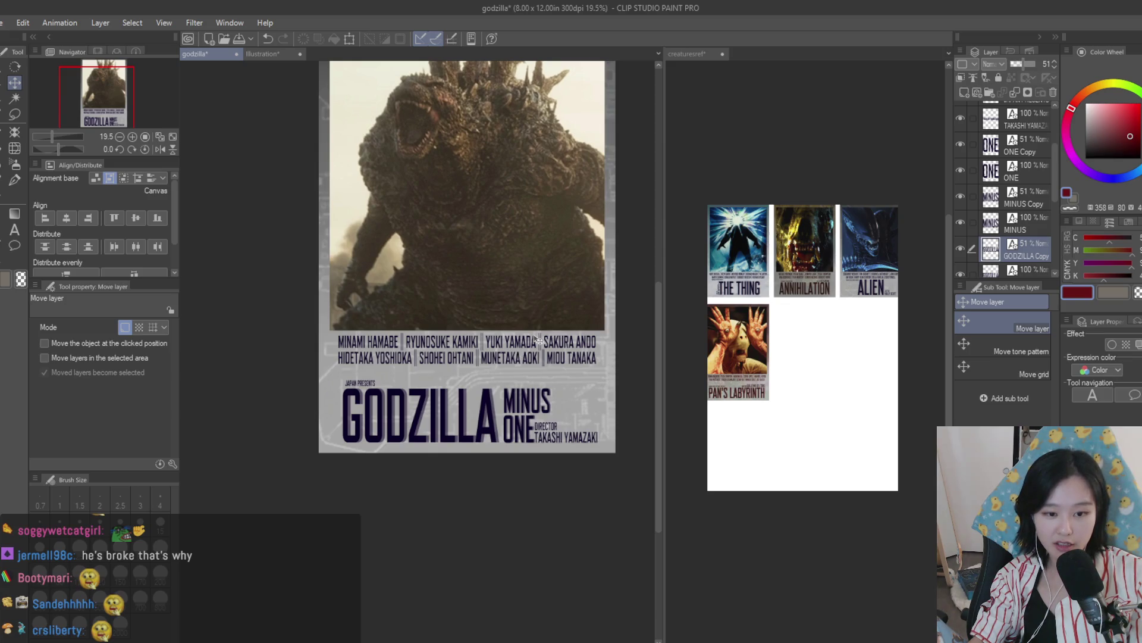
pyautogui.scroll(-2, 580, 354)
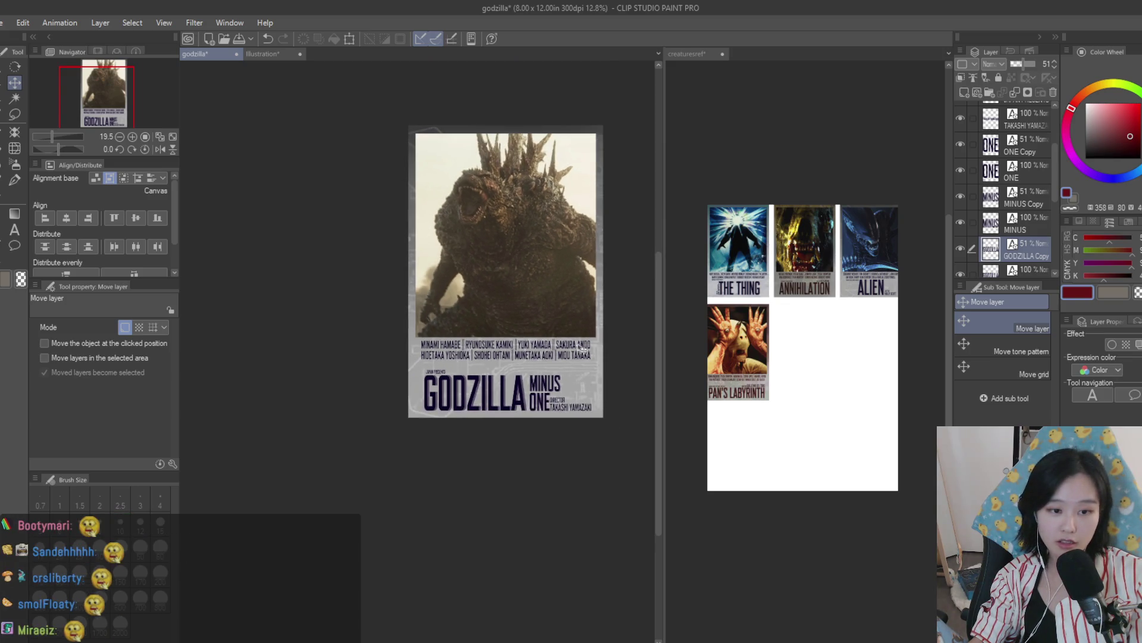
pyautogui.scroll(2, 585, 251)
pyautogui.scroll(1, 585, 252)
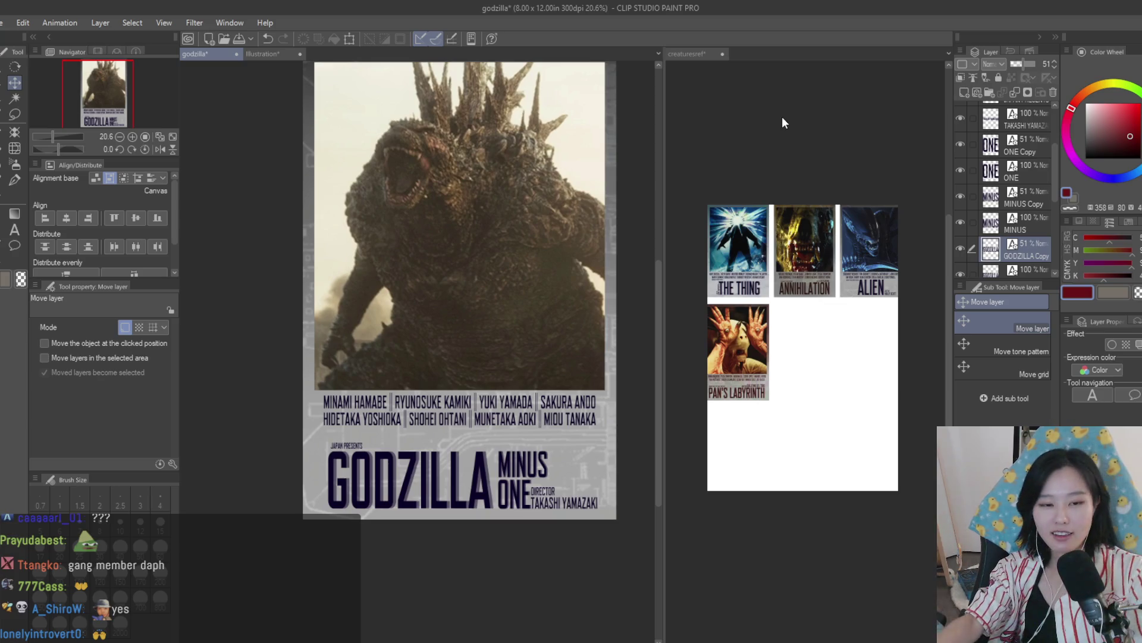
# Step: Paste the ocean-waves photo onto Layer 6, then open the portrait as a new 640 x 488 canvas
pyautogui.scroll(-2, 542, 229)
pyautogui.scroll(-3, 993, 212)
pyautogui.scroll(-3, 991, 211)
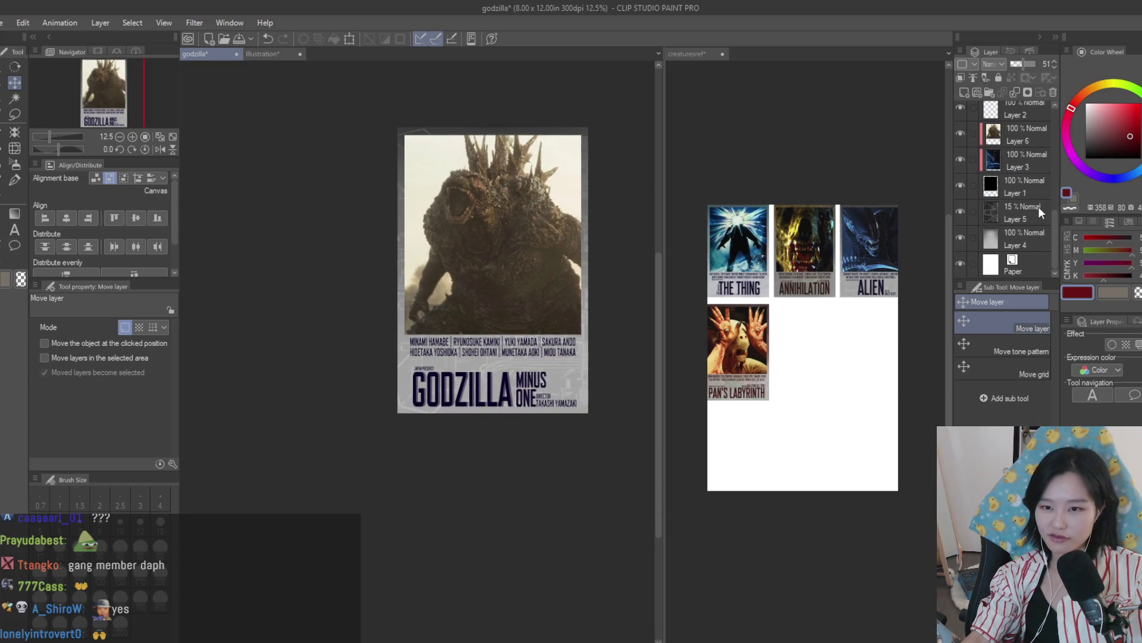
pyautogui.click(1034, 140)
pyautogui.hotkey('ctrl', 'v')
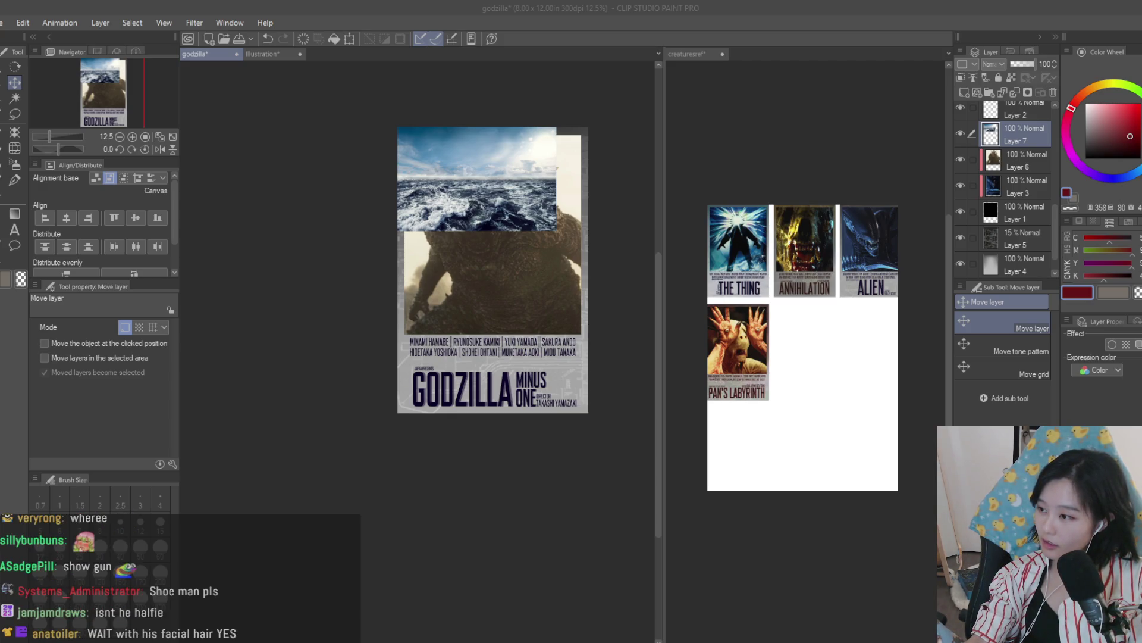
pyautogui.hotkey('ctrl', 'alt', 'shift', 'n')
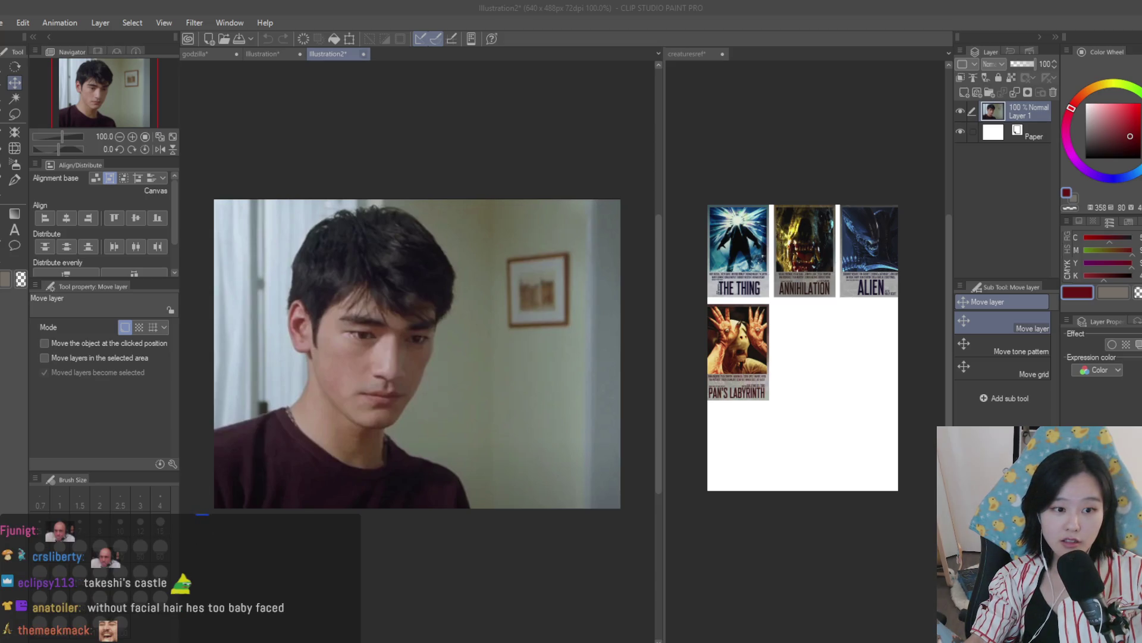
# Step: Close the Illustration2 and Illustration3 portrait canvases without saving and return to the godzilla tab
pyautogui.hotkey('ctrl', 'w')
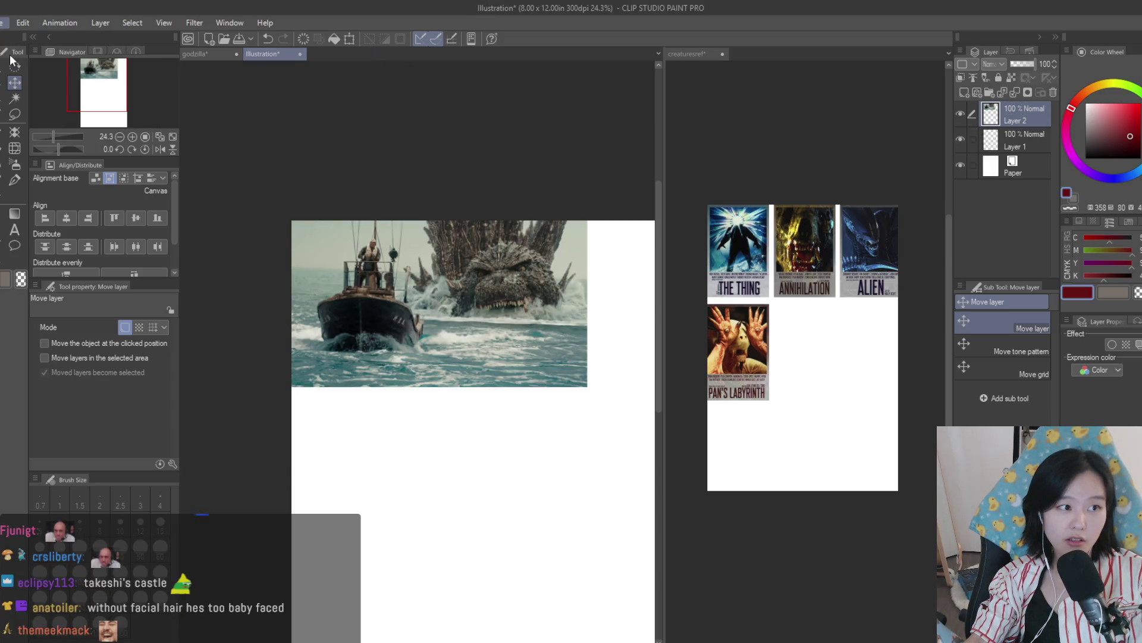
pyautogui.hotkey('ctrl', 'alt', 'shift', 'v')
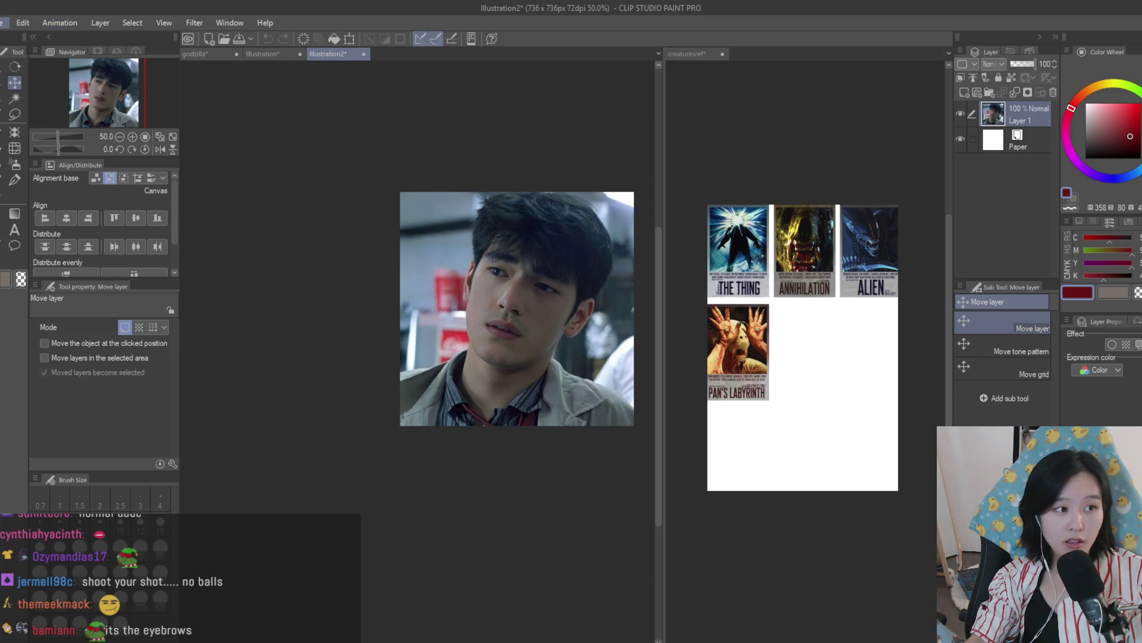
pyautogui.scroll(-1, 617, 231)
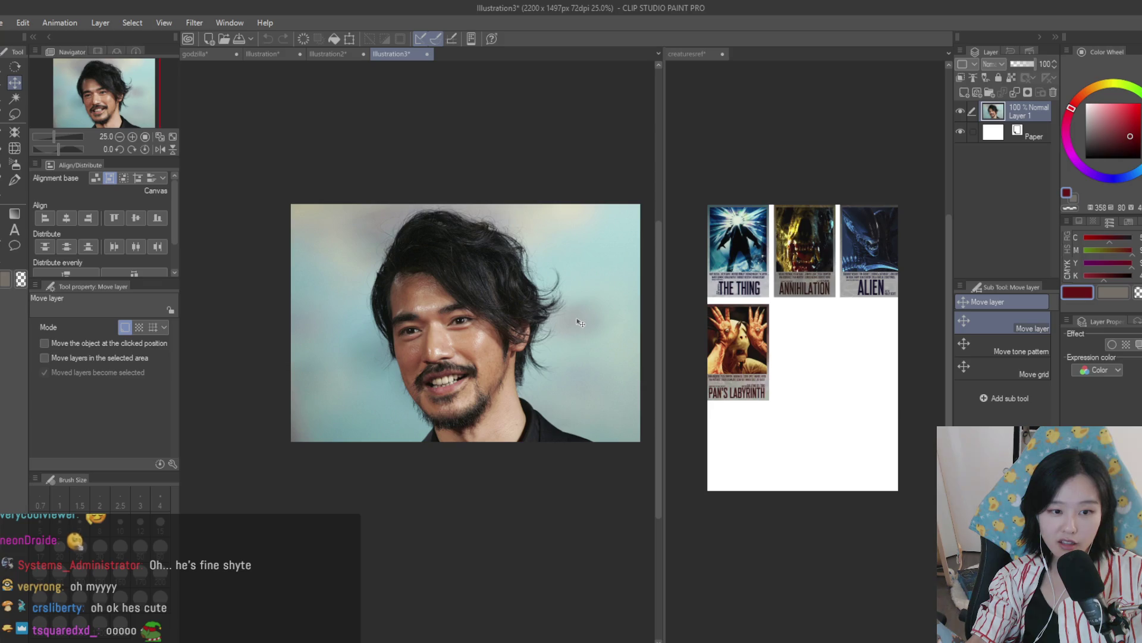
pyautogui.click(426, 54)
pyautogui.press('n')
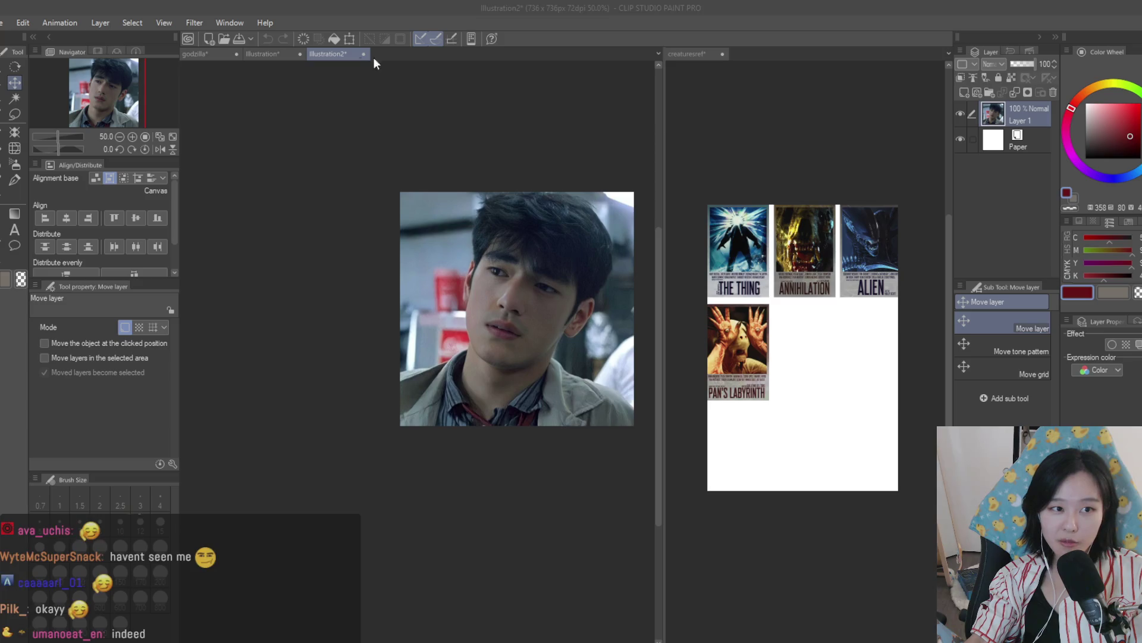
pyautogui.press('n')
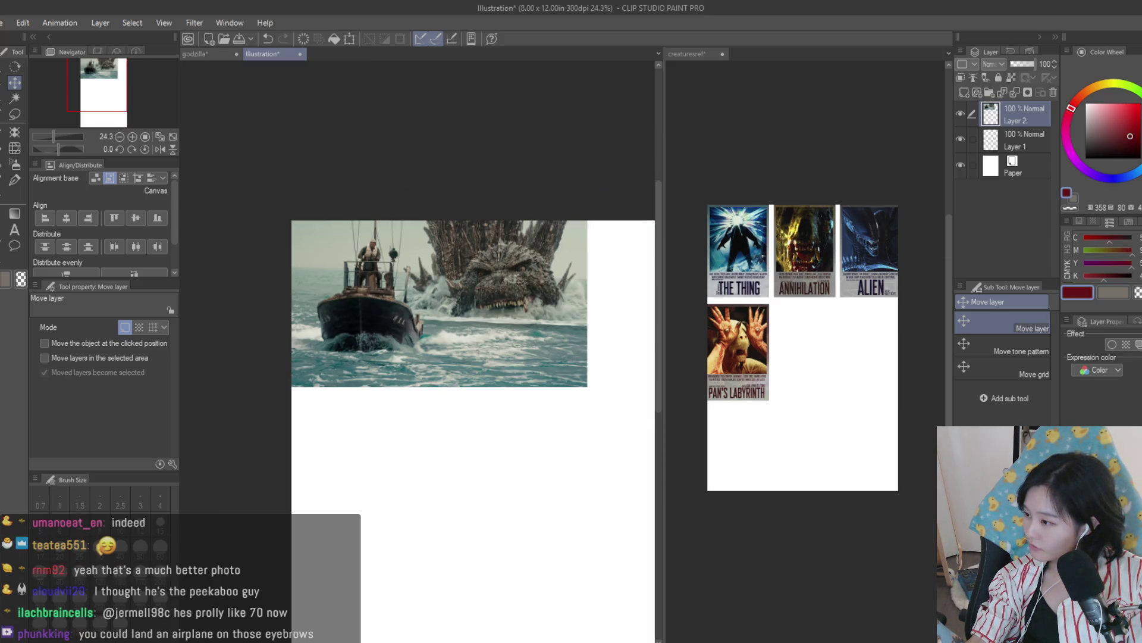
pyautogui.hotkey('ctrl', 'Tab')
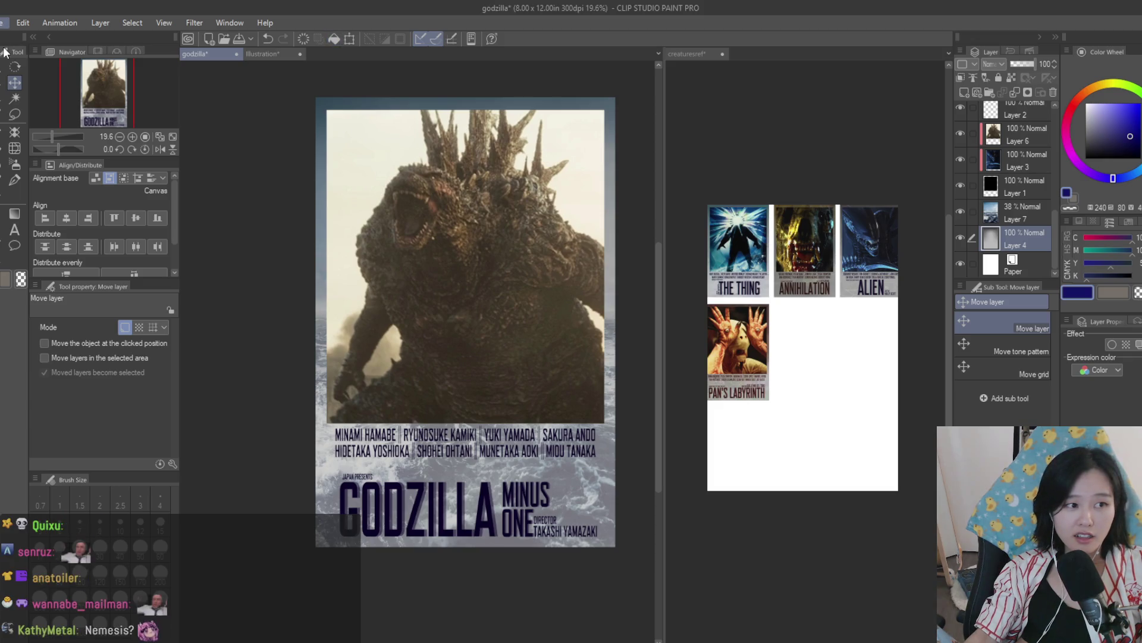
# Step: Open the copied gory face close-up as a new 1000 x 600 px Illustration2 canvas
pyautogui.hotkey('ctrl', 'alt', 'shift', 'n')
pyautogui.scroll(3, 345, 346)
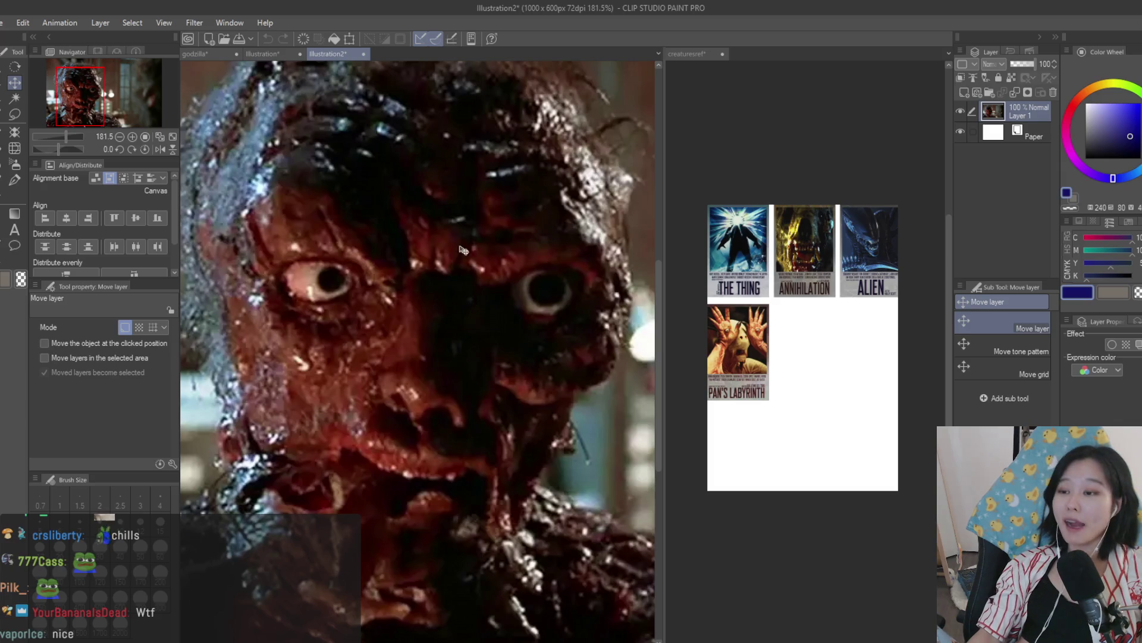
# Step: Close the Illustration2 creature close-up and the Godzilla boat image canvases
pyautogui.scroll(-3, 521, 250)
pyautogui.scroll(2, 520, 250)
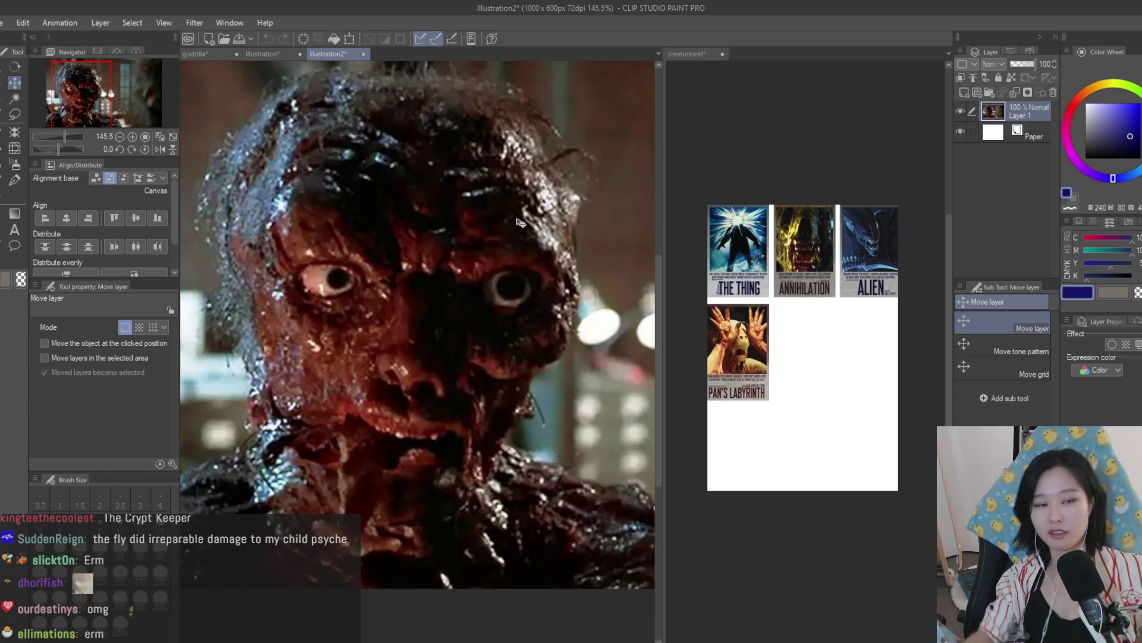
pyautogui.click(365, 55)
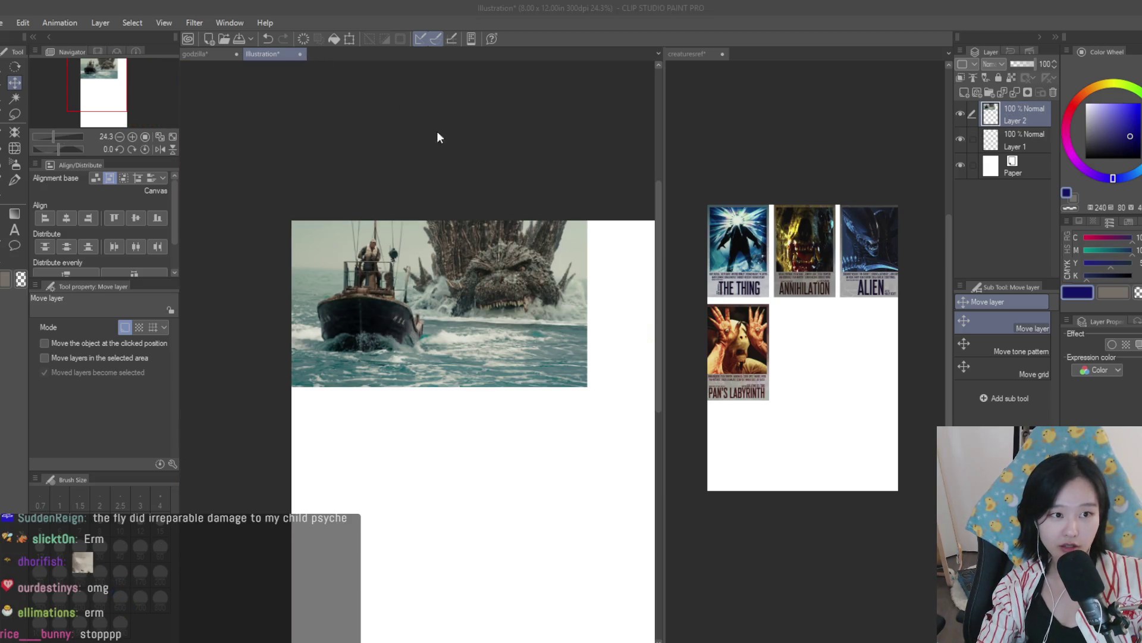
pyautogui.hotkey('ctrl', 'w')
# Step: Try a brown Airbrush tint on Godzilla's body, then undo it
pyautogui.scroll(-4, 475, 261)
pyautogui.scroll(3, 452, 321)
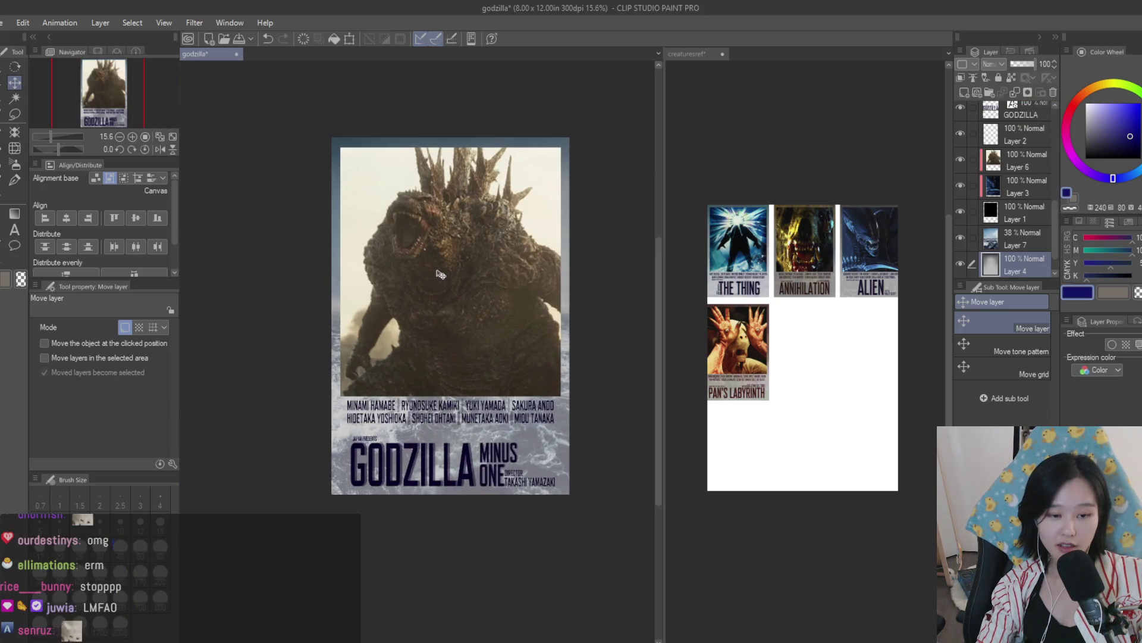
pyautogui.scroll(-1, 1011, 208)
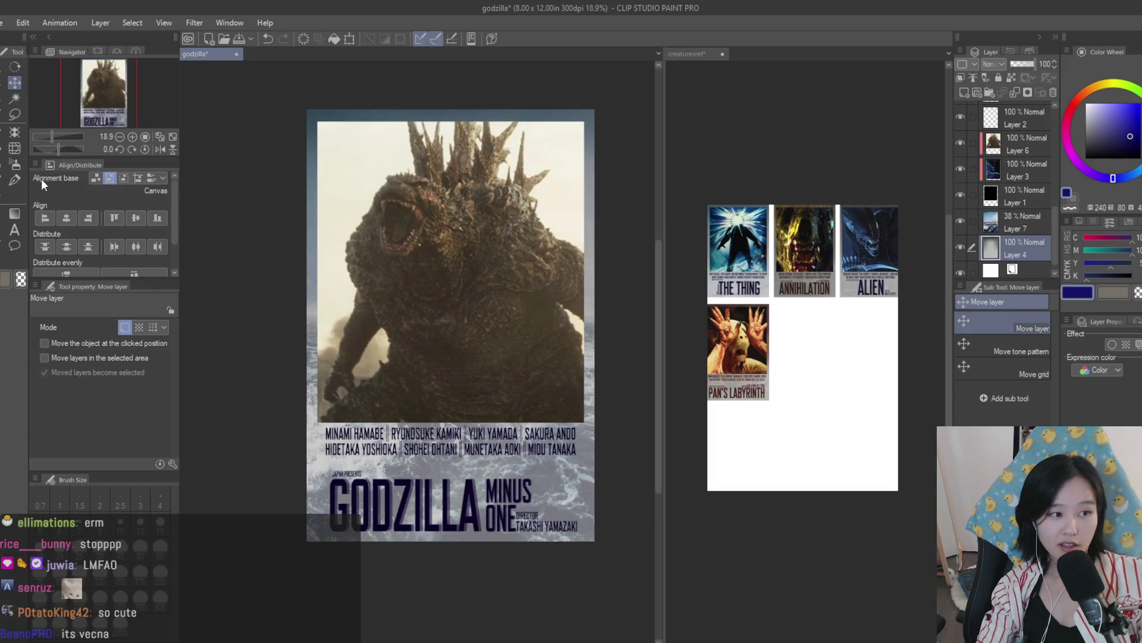
pyautogui.press('b')
pyautogui.click(1088, 91)
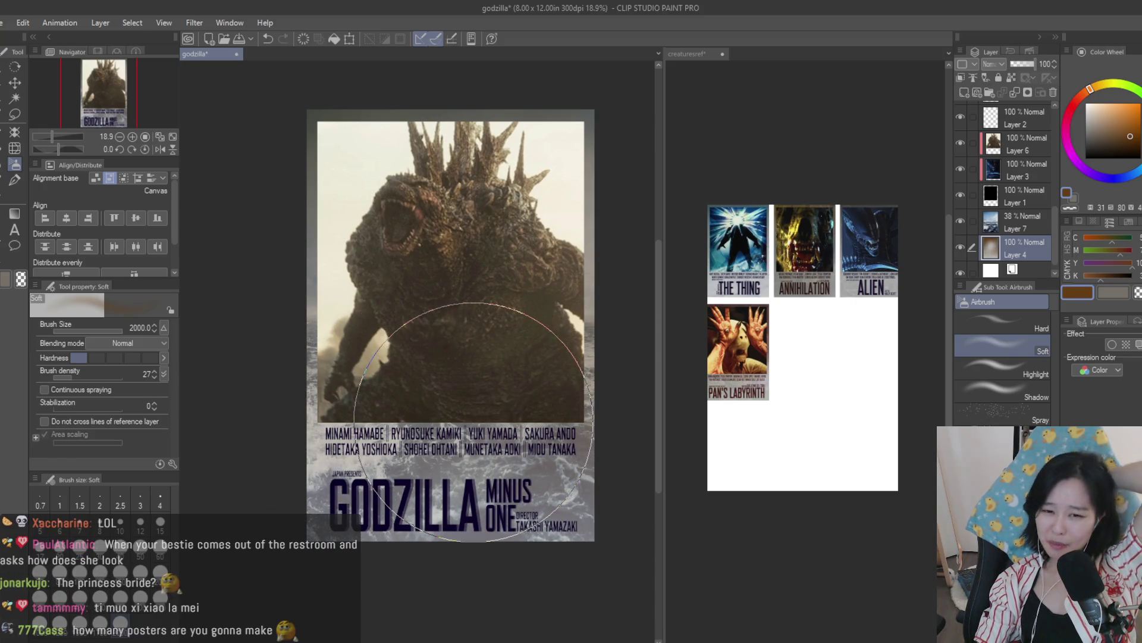
pyautogui.hotkey('ctrl', 'z')
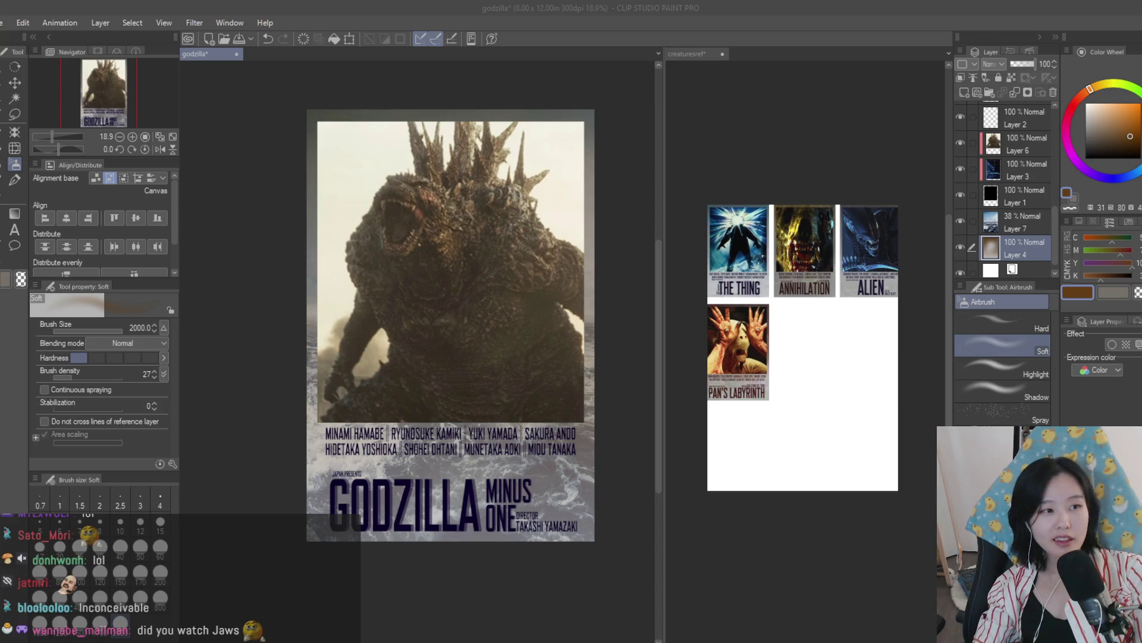
# Step: Open the copied forest film still as a new 300 x 165 px canvas
pyautogui.click(184, 5)
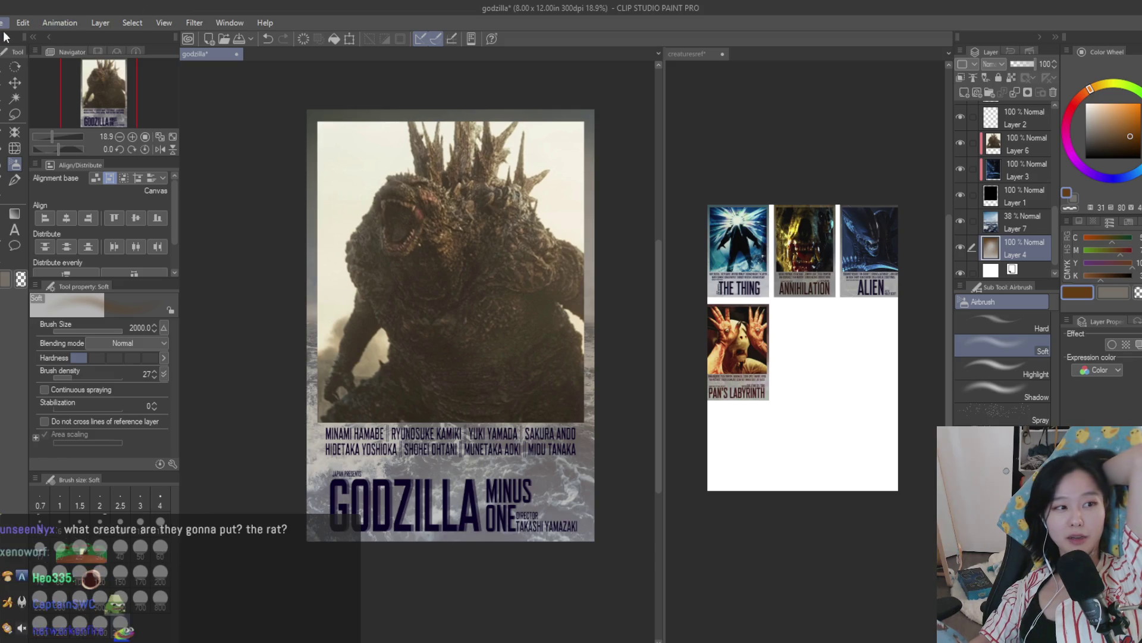
pyautogui.hotkey('ctrl', 'alt', 'shift', 'n')
pyautogui.scroll(4, 449, 376)
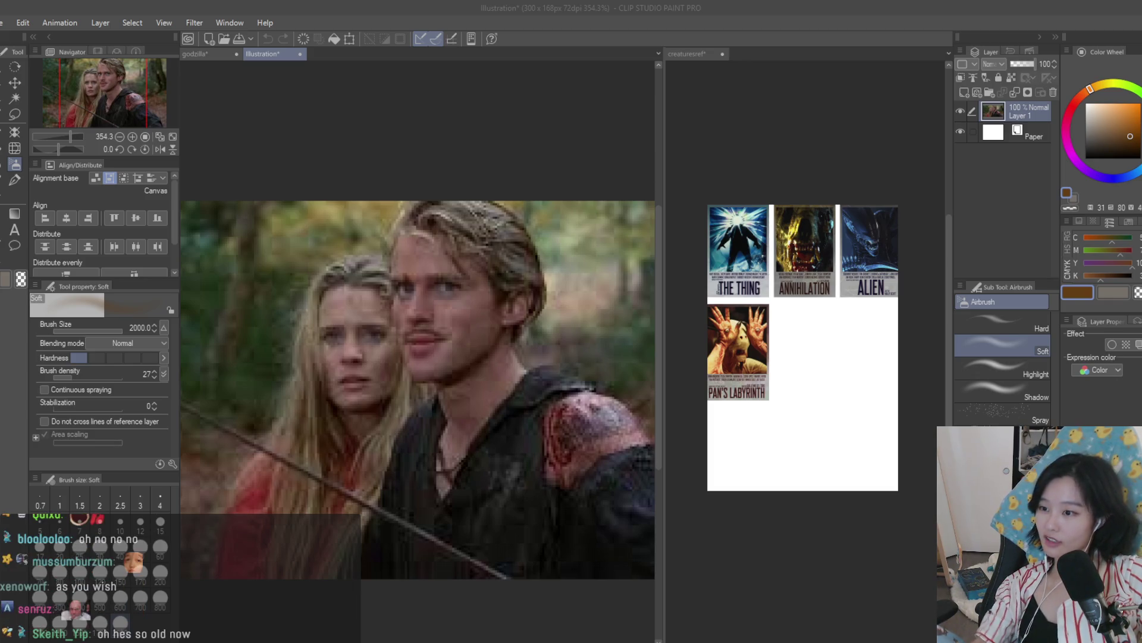
# Step: Close the film still, open the 2560 x 1698 portrait from the clipboard, then close it
pyautogui.hotkey('ctrl', 'w')
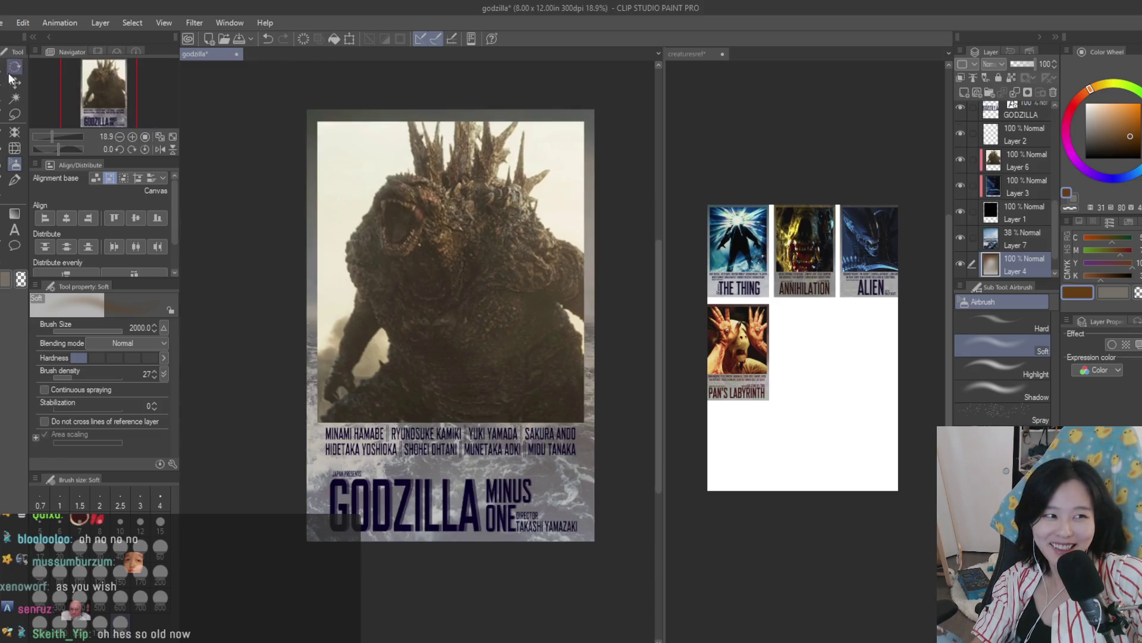
pyautogui.hotkey('ctrl', 'n')
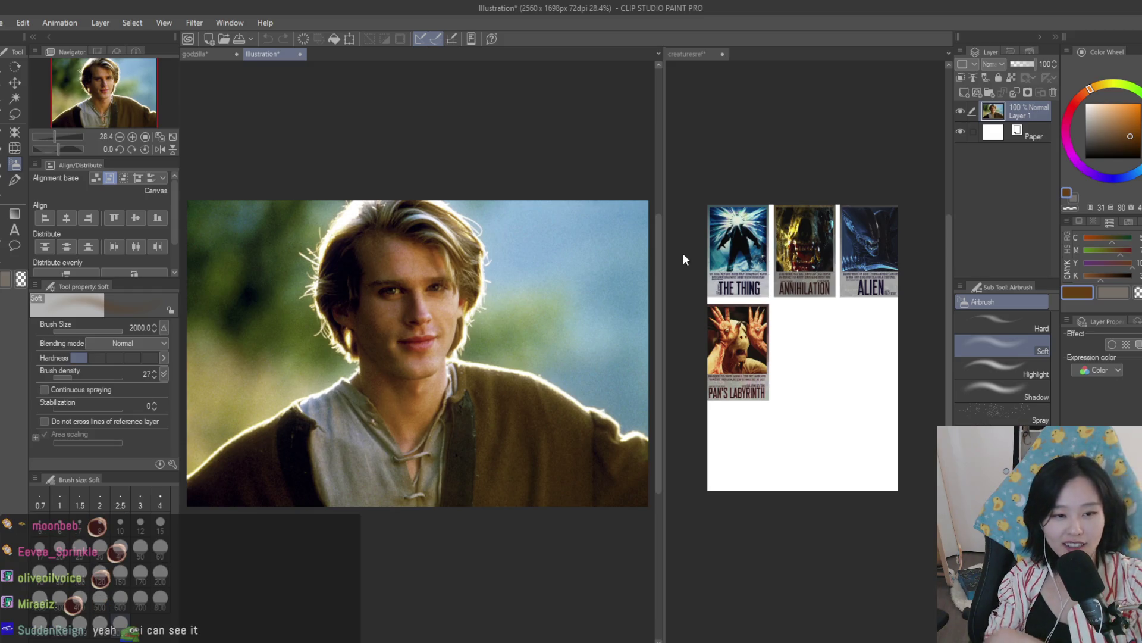
pyautogui.scroll(-2, 586, 236)
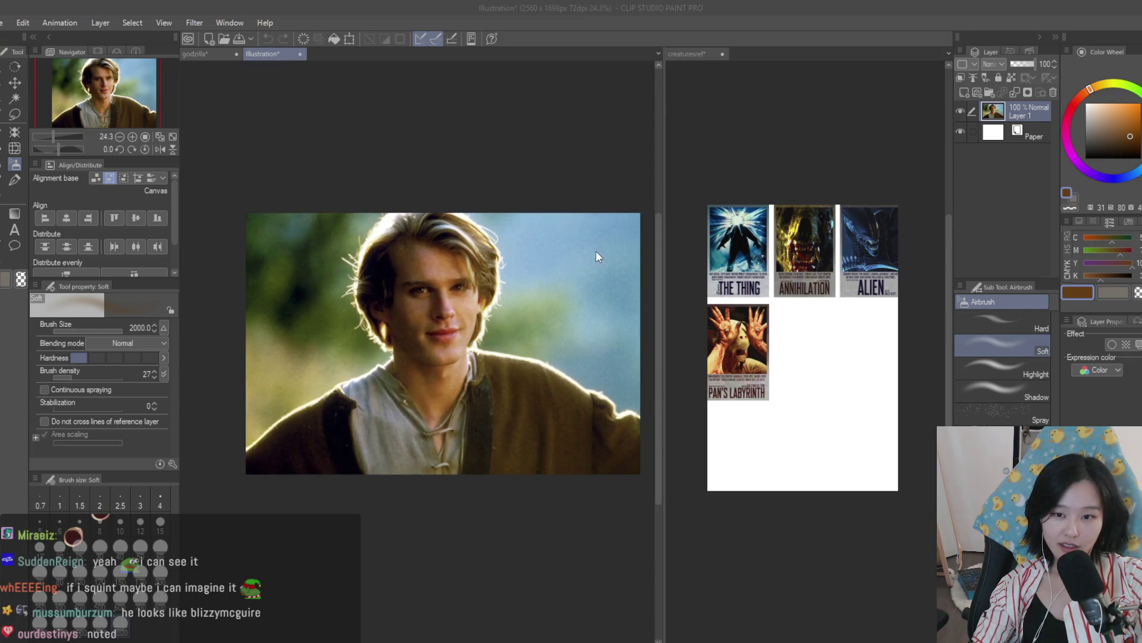
pyautogui.press('Return')
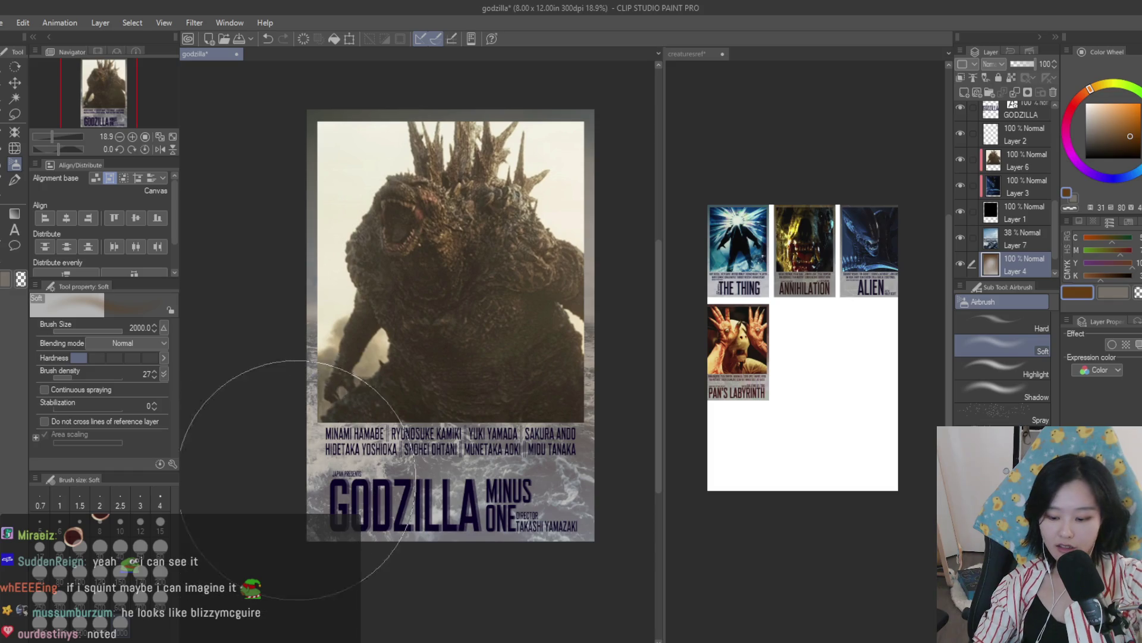
# Step: Select Layer 7 and fade its opacity from 38% to 23%
pyautogui.scroll(-5, 535, 370)
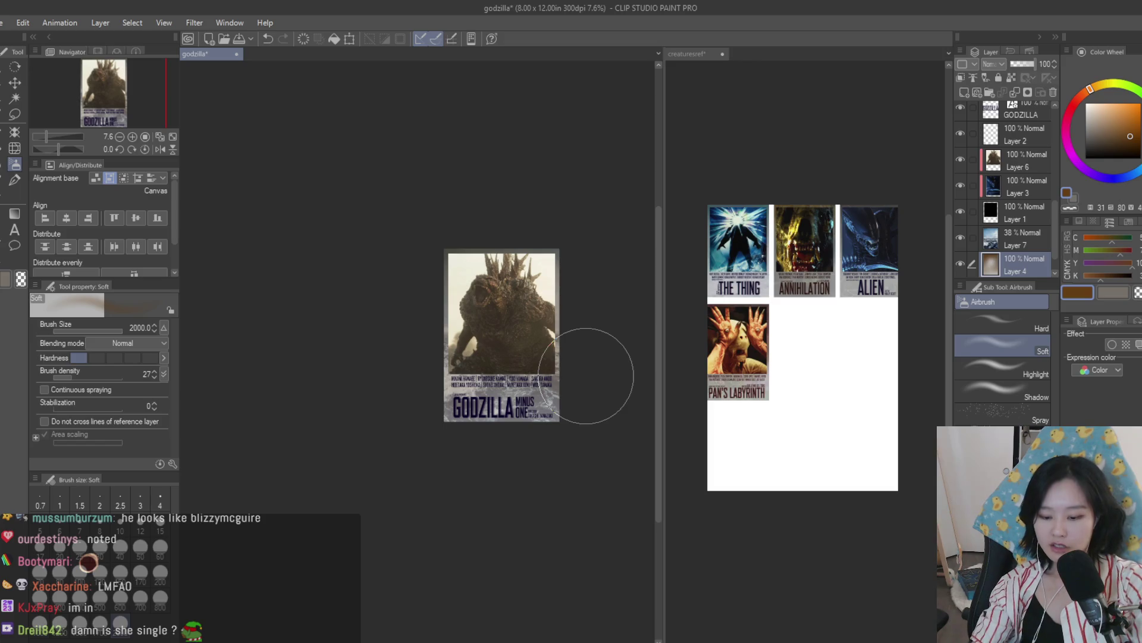
pyautogui.scroll(2, 453, 409)
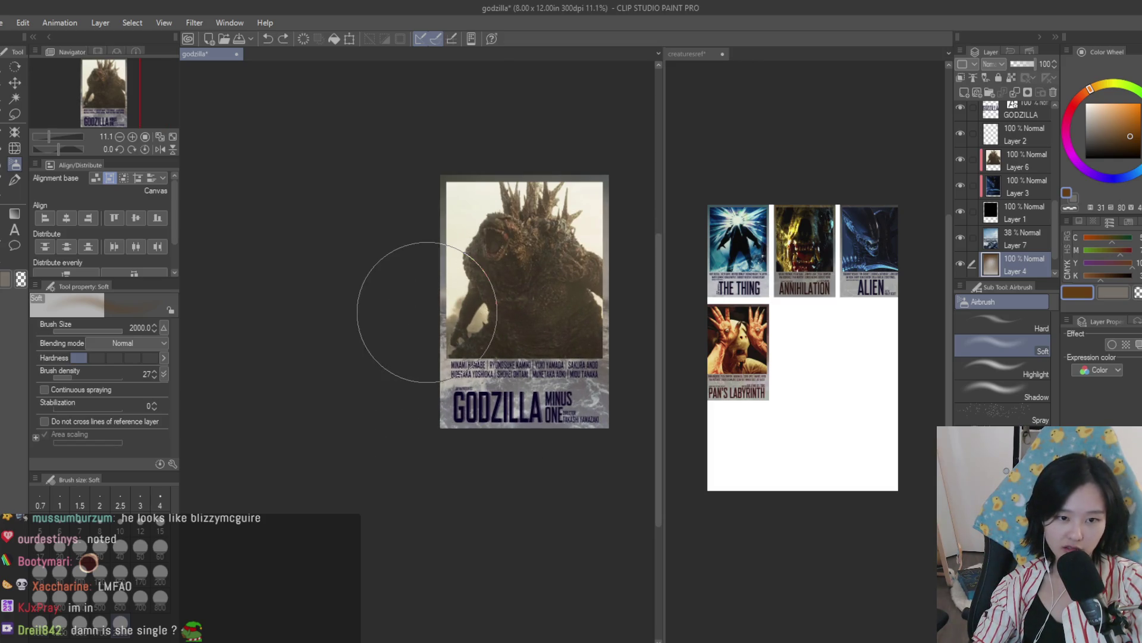
pyautogui.scroll(1, 585, 302)
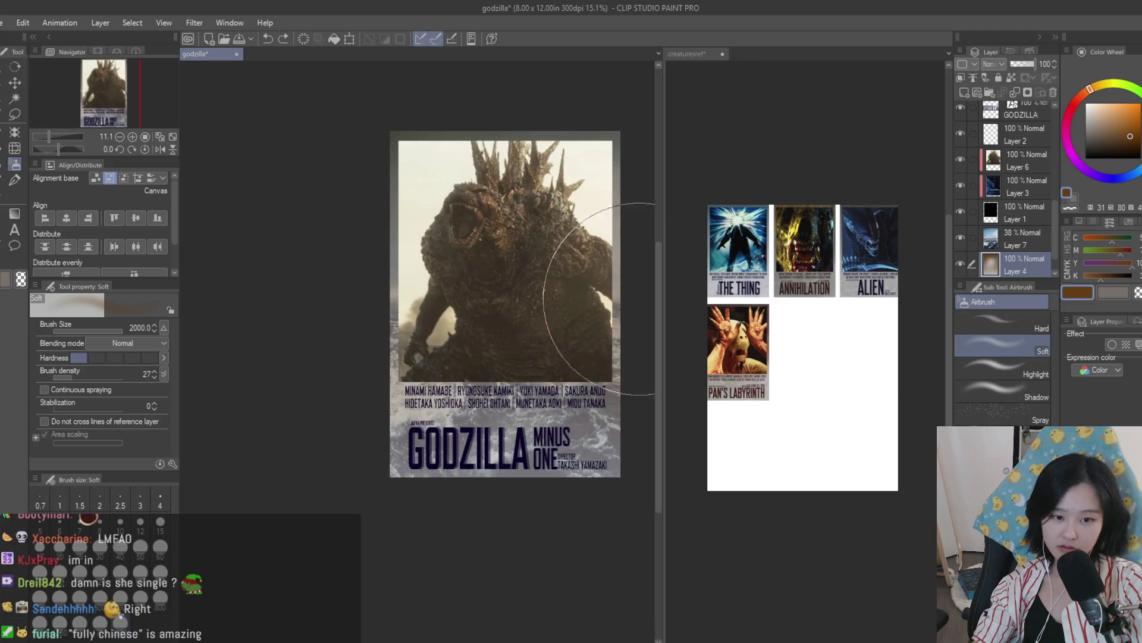
pyautogui.click(1115, 116)
pyautogui.click(1023, 238)
pyautogui.scroll(-1, 1053, 106)
pyautogui.moveTo(1017, 63); pyautogui.dragTo(1016, 62)
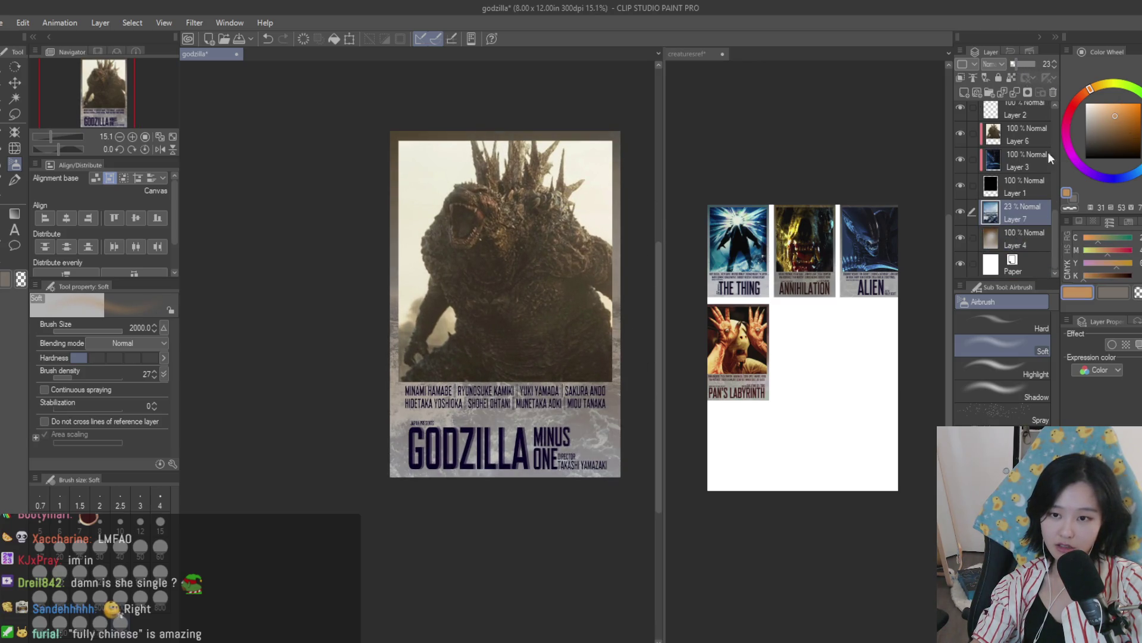
# Step: Select Layer 4 and pick a paler peach drawing colour
pyautogui.click(1024, 238)
pyautogui.click(1107, 102)
pyautogui.moveTo(1107, 103); pyautogui.dragTo(1094, 103)
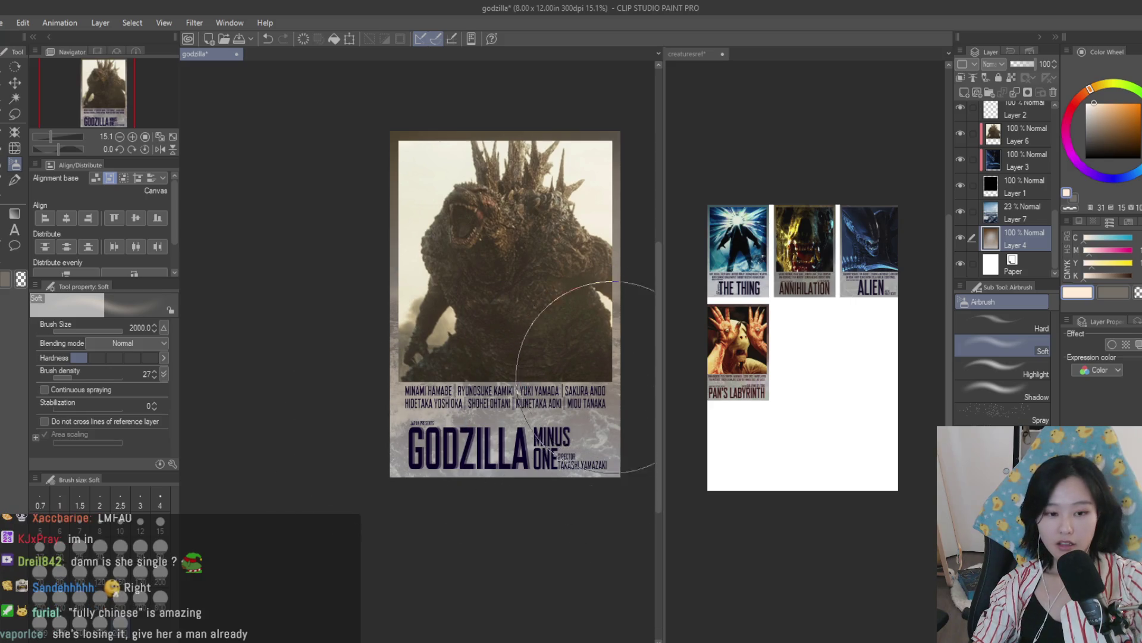
# Step: Open the GODZILLA title copy for editing with the Text tool
pyautogui.scroll(4, 612, 374)
pyautogui.scroll(4, 405, 399)
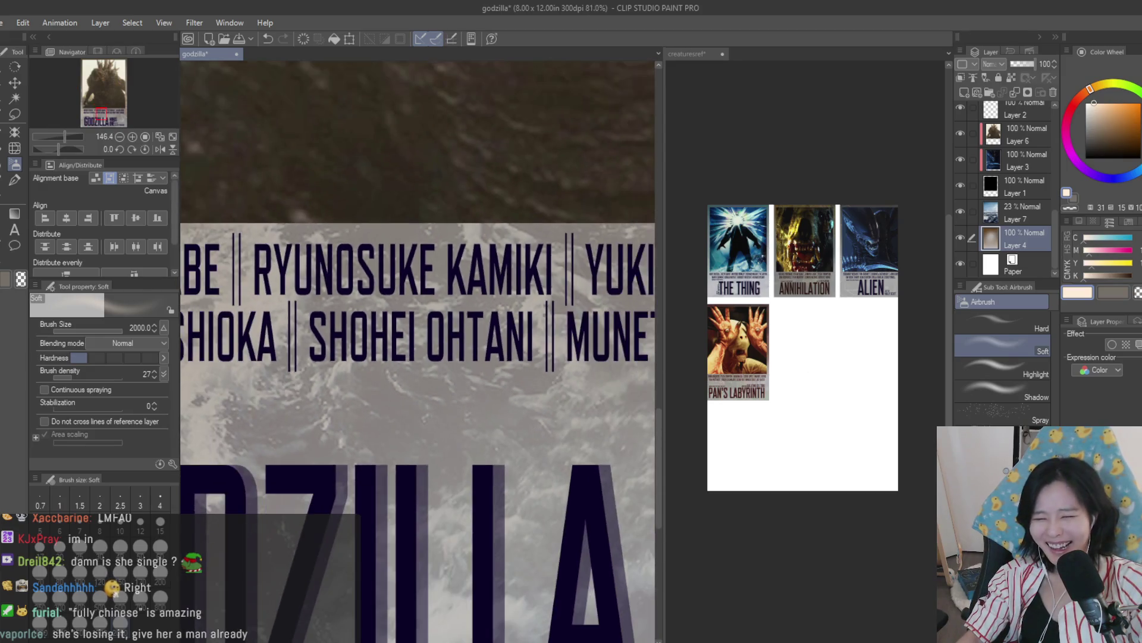
pyautogui.scroll(-5, 465, 358)
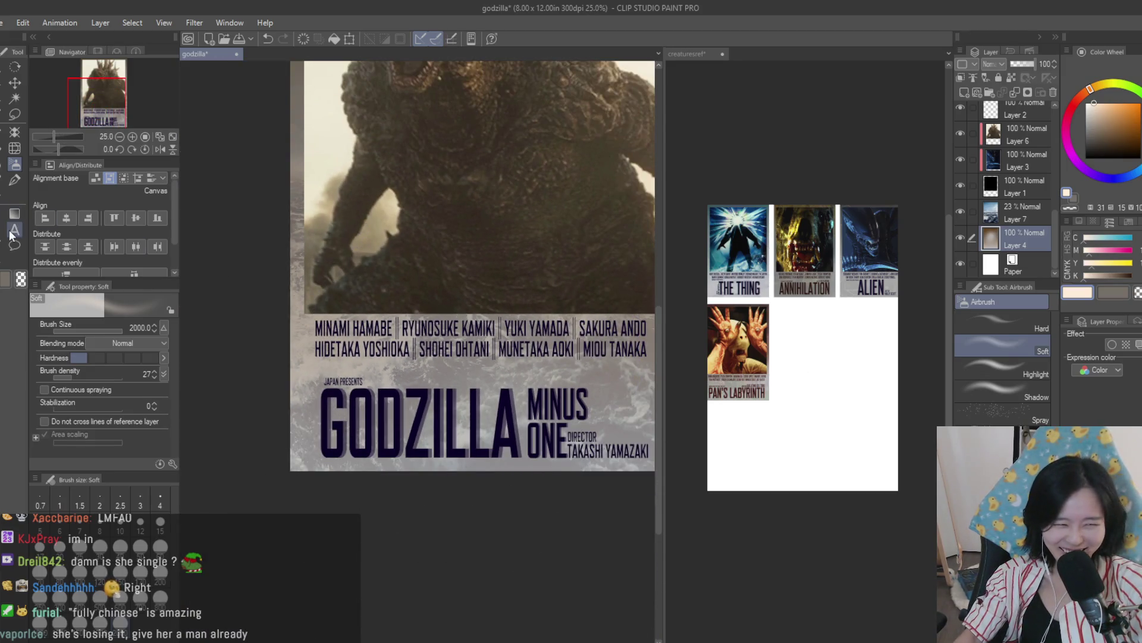
pyautogui.click(11, 233)
pyautogui.click(375, 437)
pyautogui.scroll(1, 375, 438)
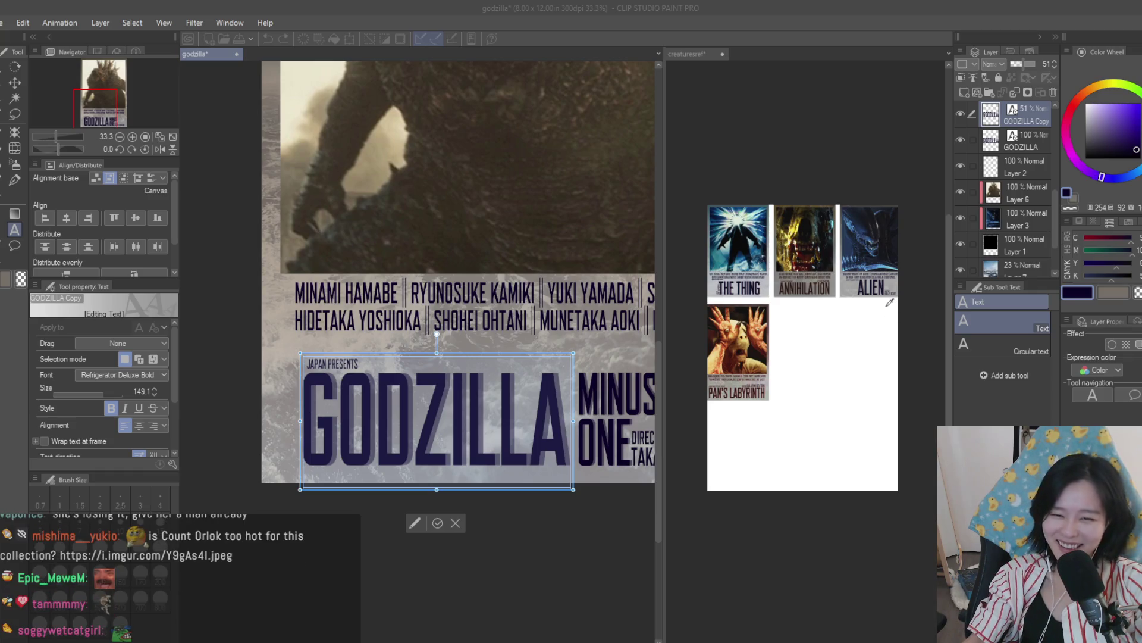
# Step: Move the GODZILLA layer above GODZILLA Copy and sample a dark brown from the reference posters
pyautogui.click(805, 262)
pyautogui.scroll(-1, 519, 387)
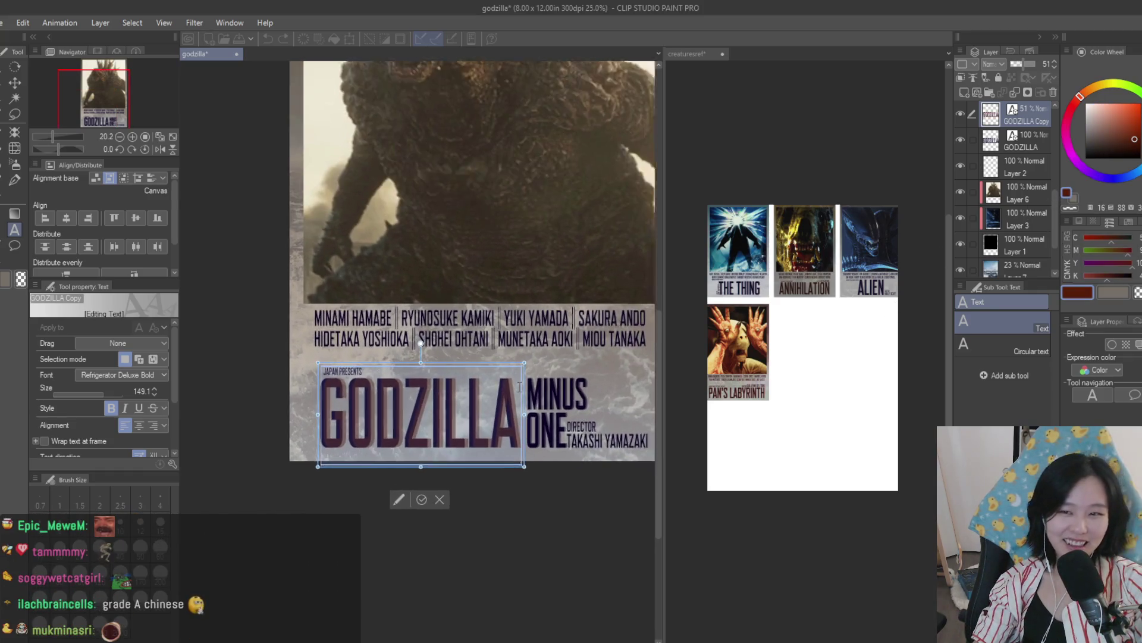
pyautogui.scroll(1, 520, 387)
pyautogui.moveTo(1040, 144); pyautogui.dragTo(1029, 111)
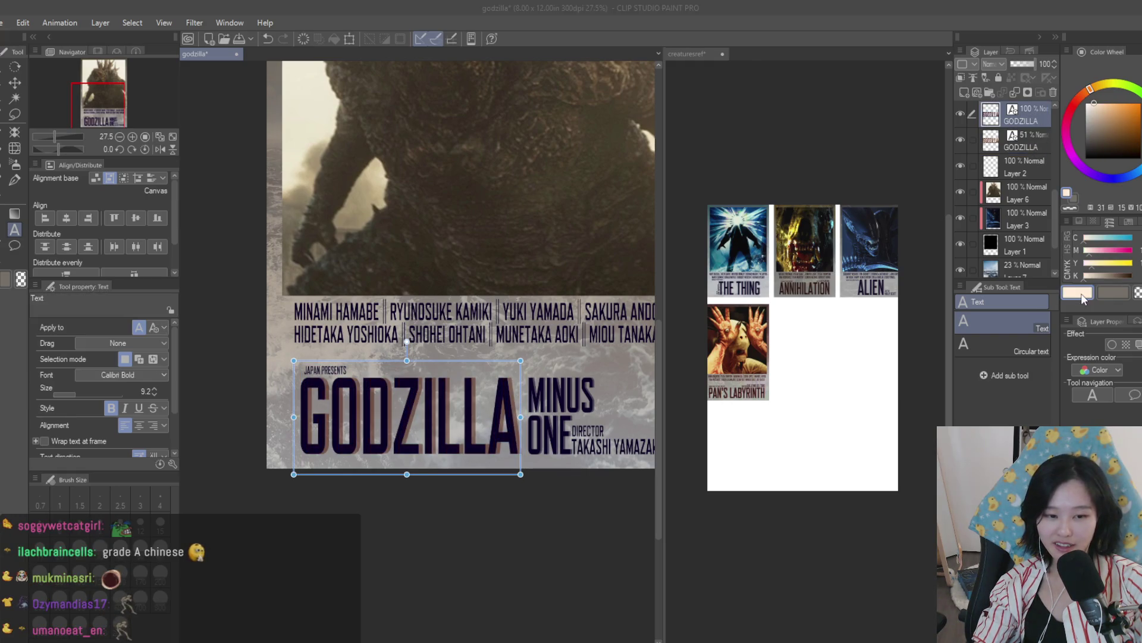
pyautogui.keyDown('alt'); pyautogui.click(773, 280); pyautogui.keyUp('alt')
pyautogui.hotkey('ctrl', '-')
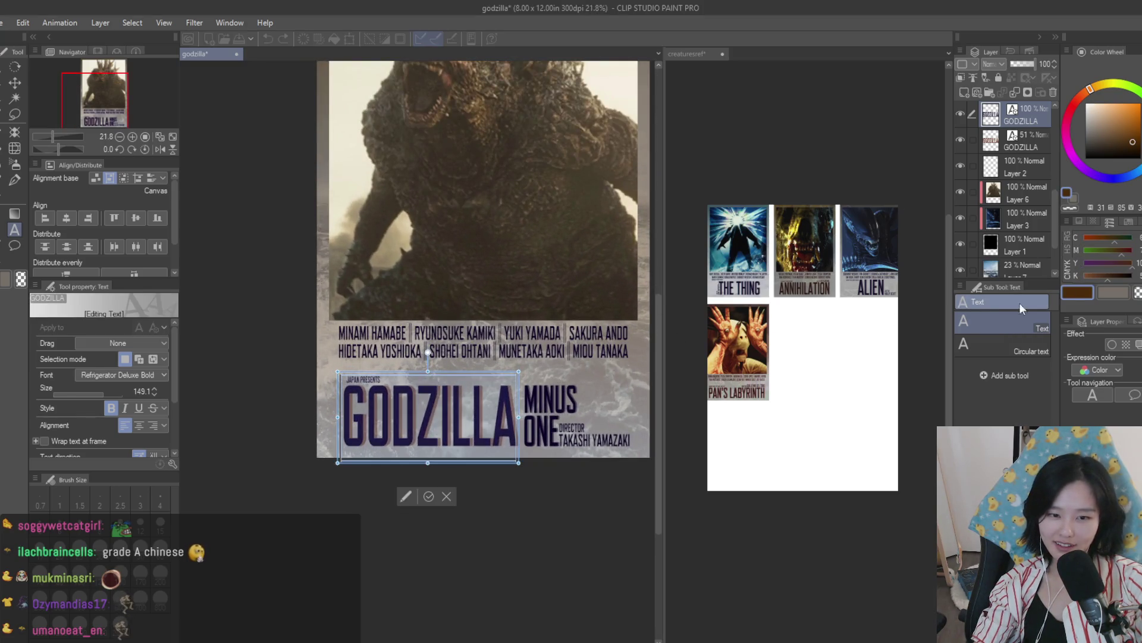
pyautogui.keyDown('alt'); pyautogui.click(866, 256); pyautogui.keyUp('alt')
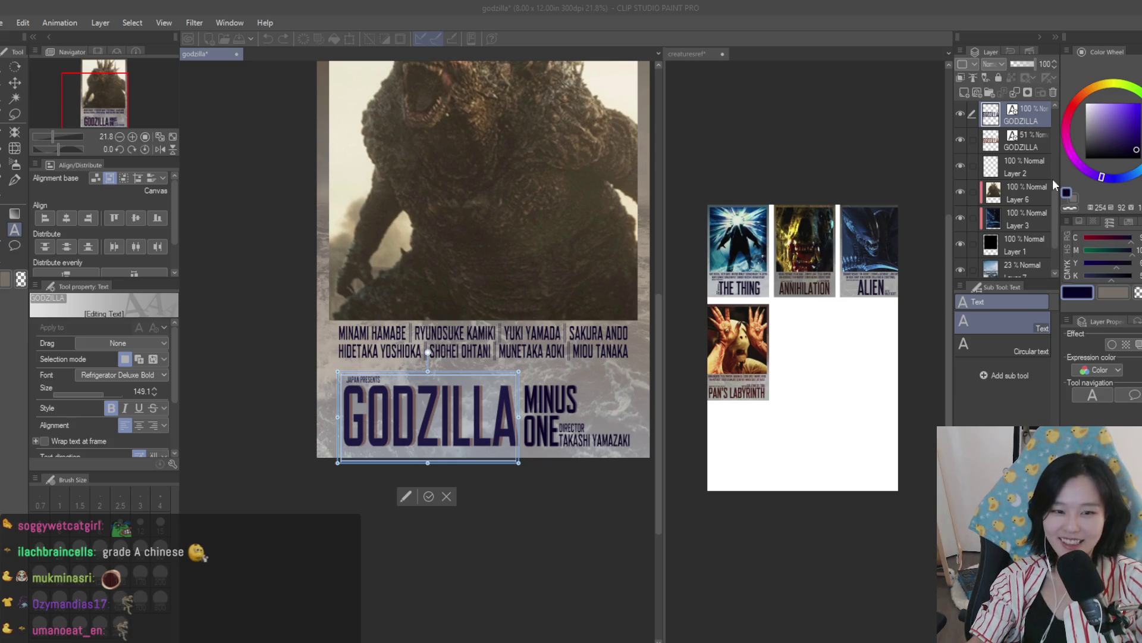
pyautogui.hotkey('ctrl', 'z')
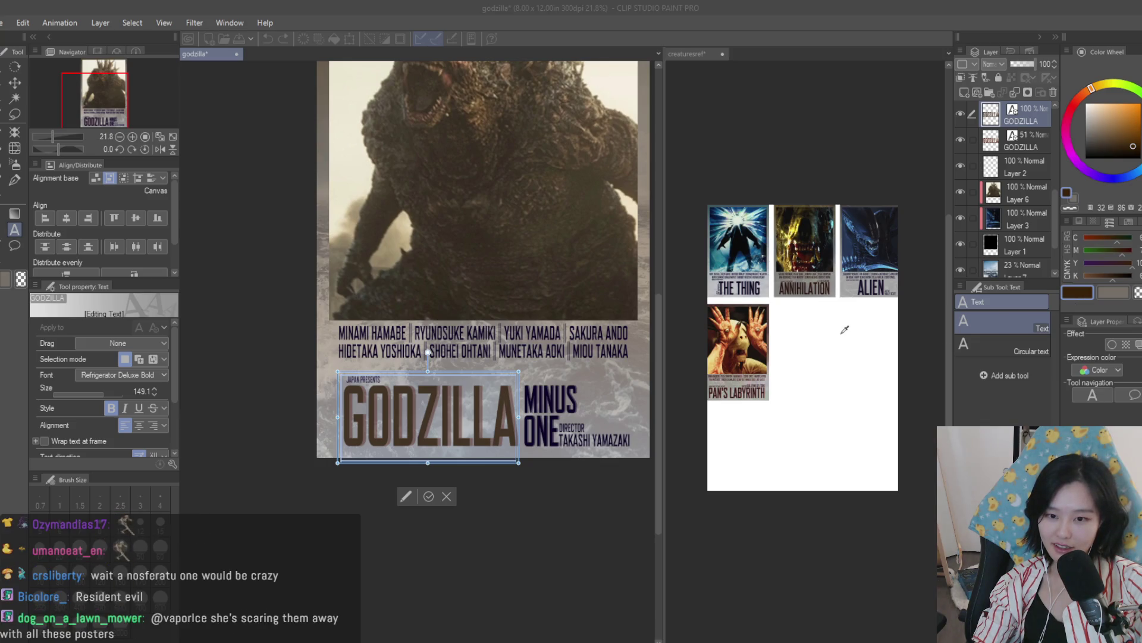
# Step: Select all of the GODZILLA title text and apply the dark brown colour to it
pyautogui.click(11, 84)
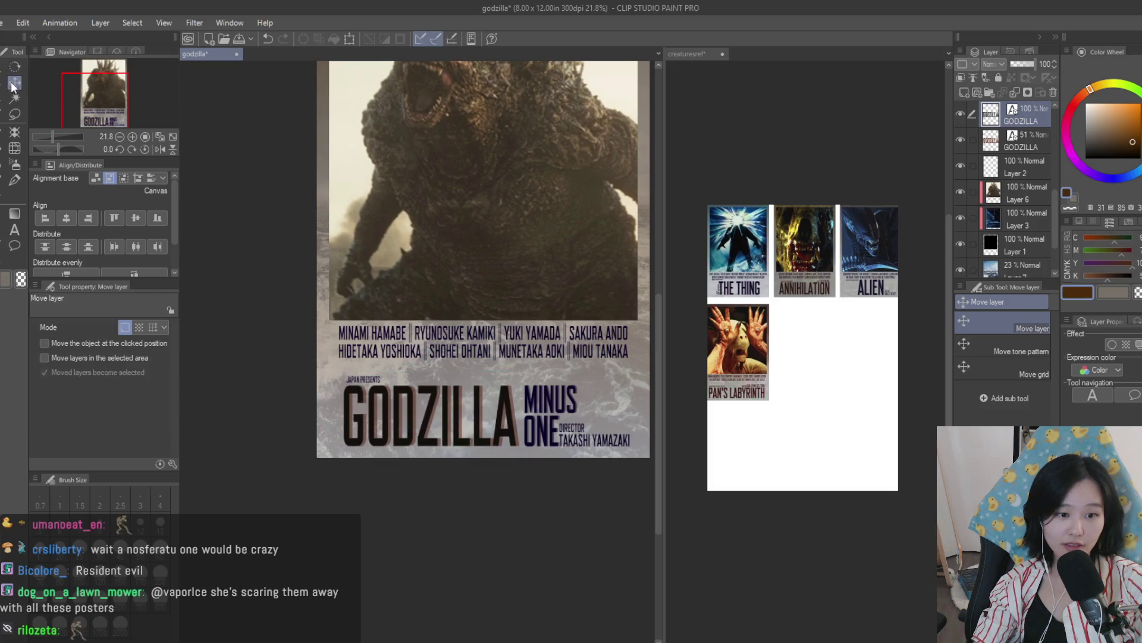
pyautogui.scroll(1, 472, 521)
pyautogui.scroll(-3, 489, 498)
pyautogui.scroll(2, 476, 464)
pyautogui.scroll(-1, 467, 427)
pyautogui.scroll(1, 500, 428)
pyautogui.scroll(1, 503, 430)
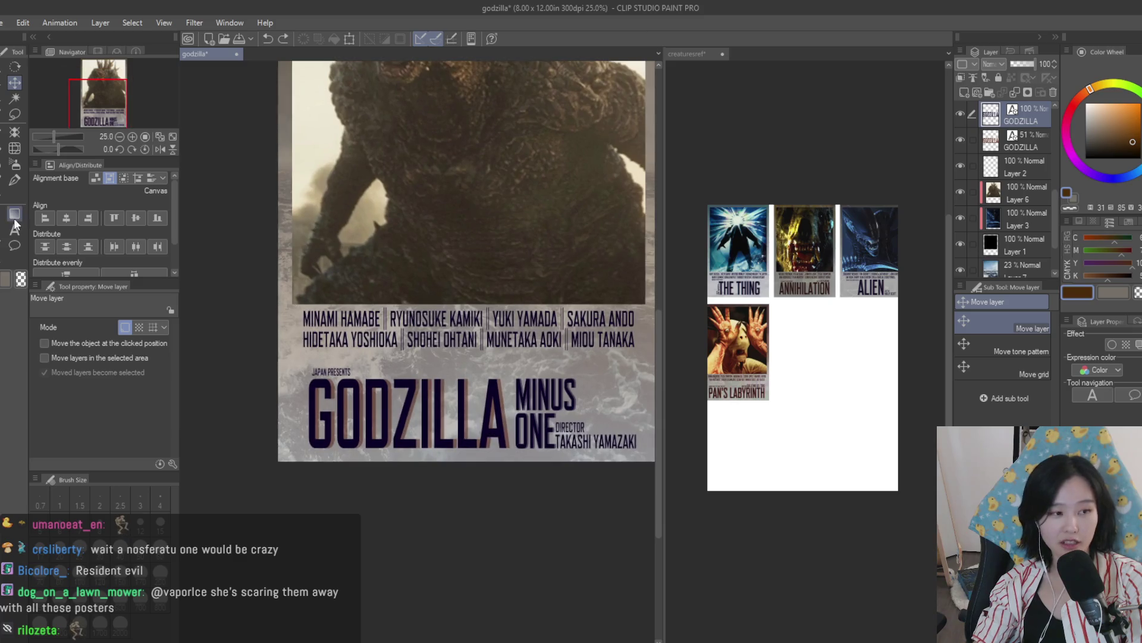
pyautogui.click(15, 229)
pyautogui.click(405, 416)
pyautogui.hotkey('ctrl', 'a')
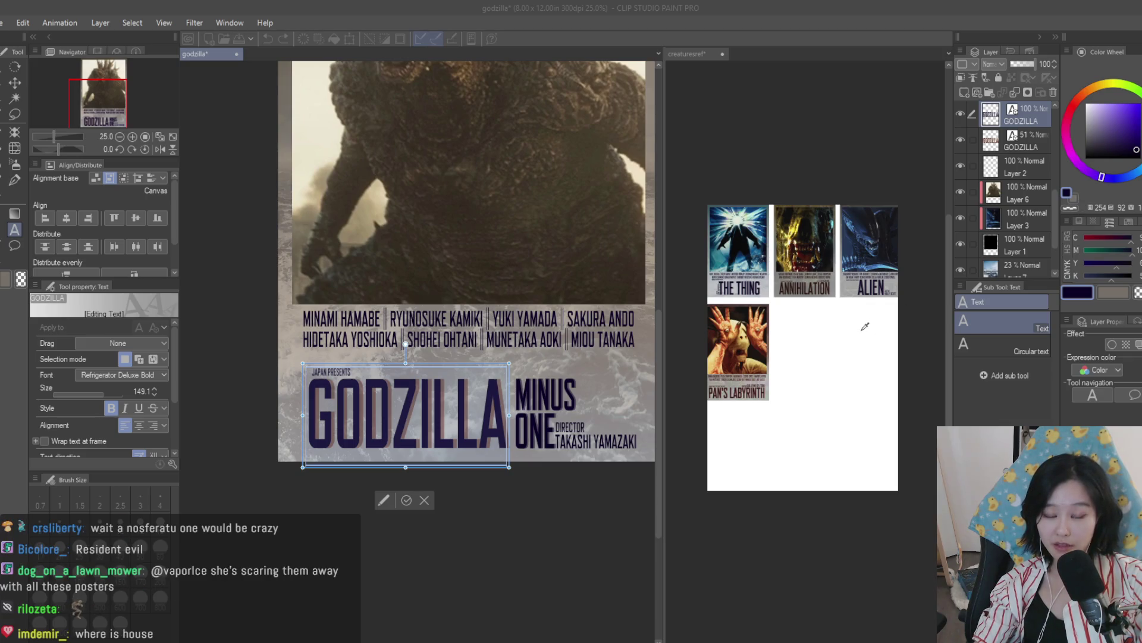
pyautogui.click(1067, 191)
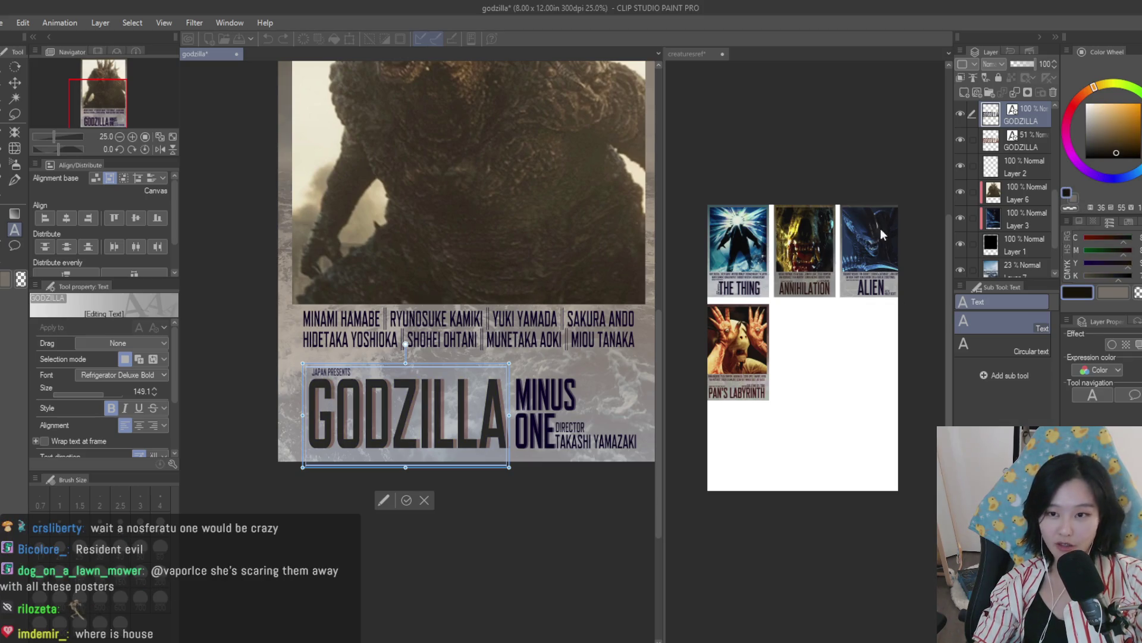
pyautogui.click(1041, 138)
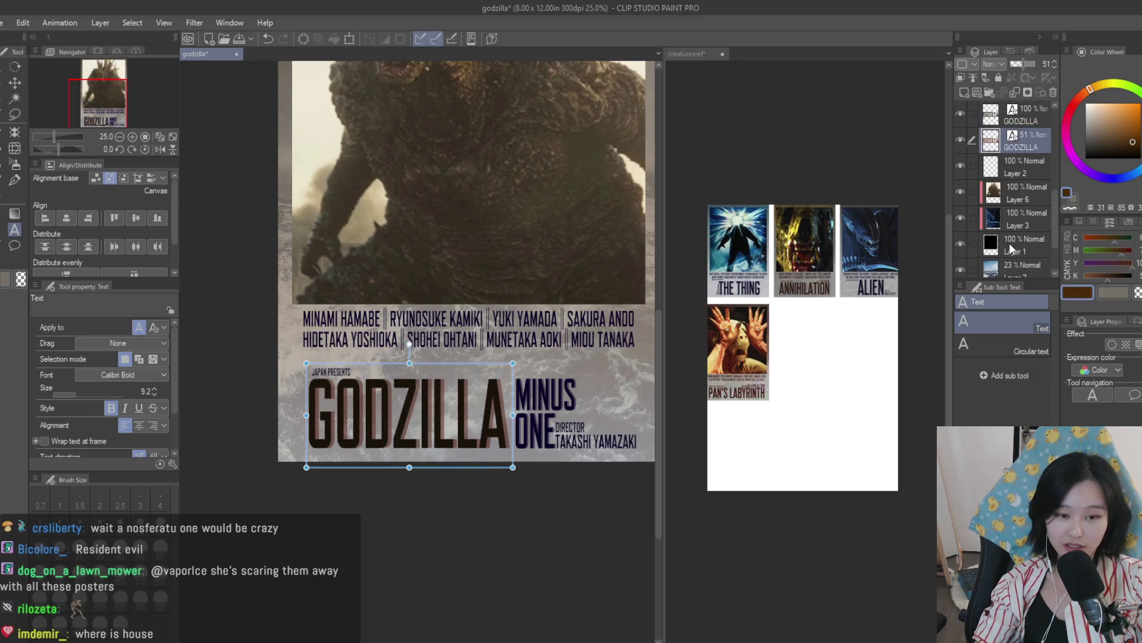
# Step: Set a near-black main colour and select the full-opacity MINUS layer
pyautogui.click(1068, 293)
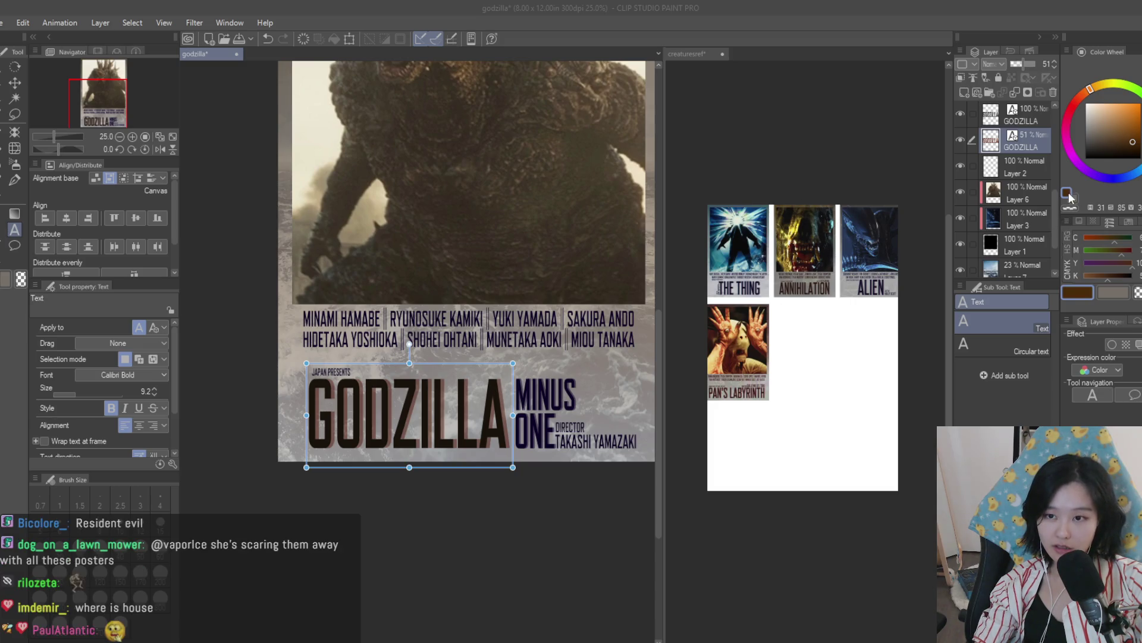
pyautogui.press('Return')
pyautogui.click(546, 394)
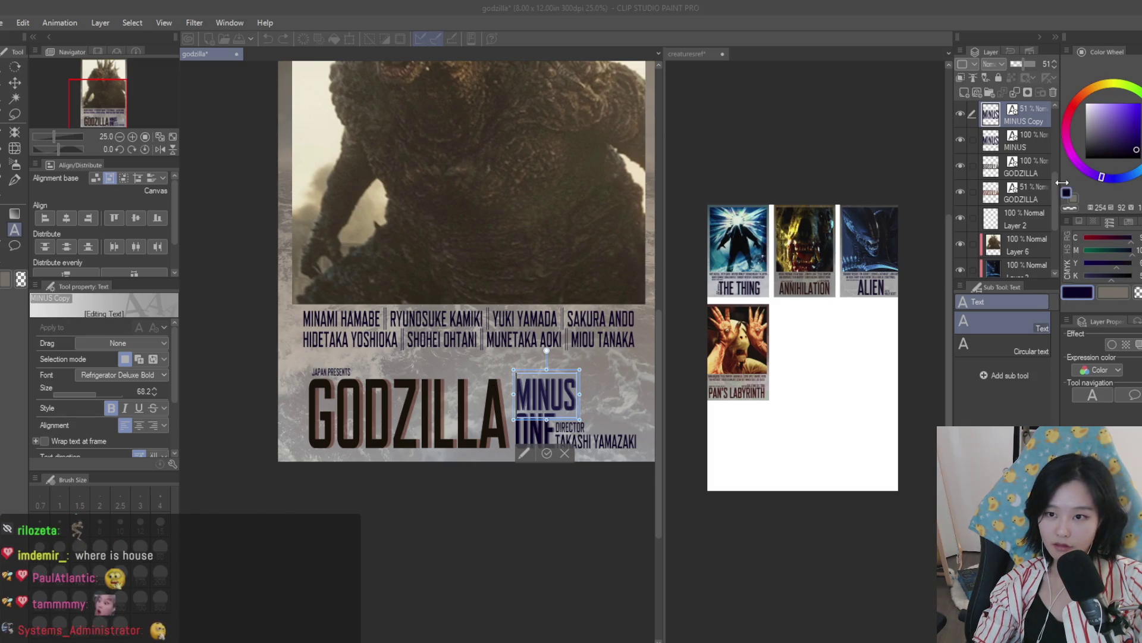
pyautogui.press('Escape')
pyautogui.click(1035, 147)
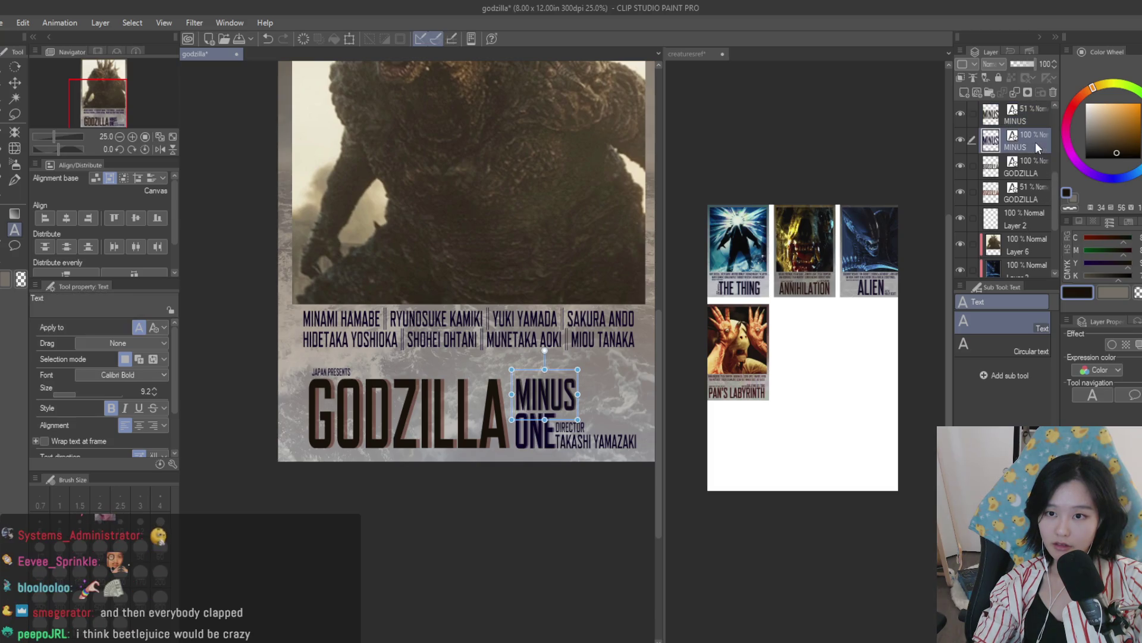
# Step: Recolour the MINUS text with a dark colour sampled from The Thing poster, then start on ONE
pyautogui.click(1082, 289)
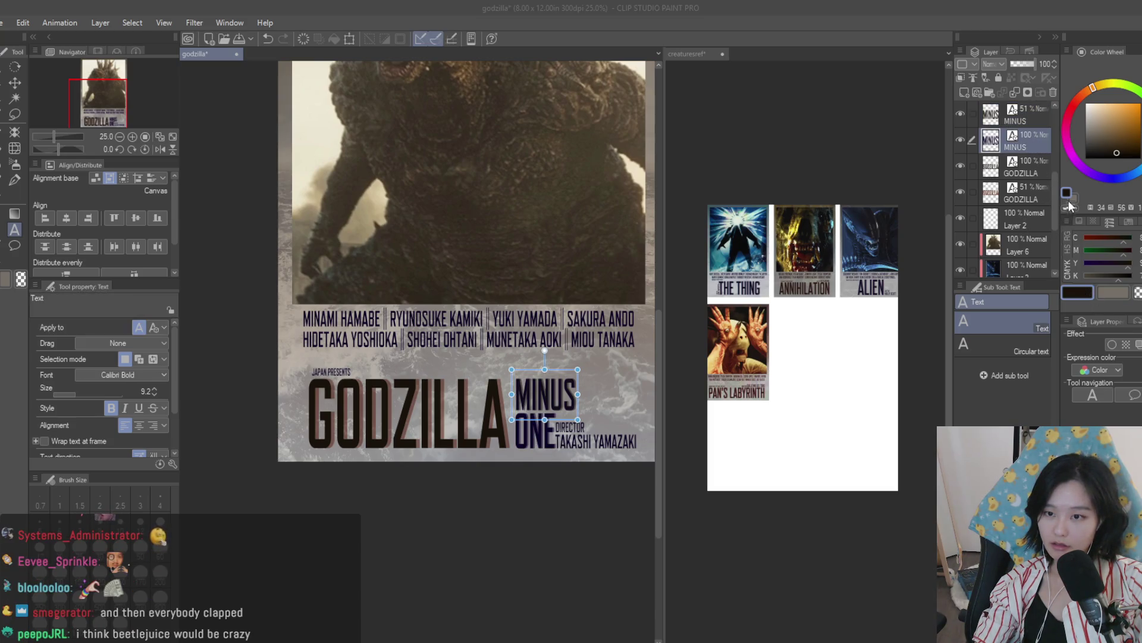
pyautogui.scroll(1, 564, 354)
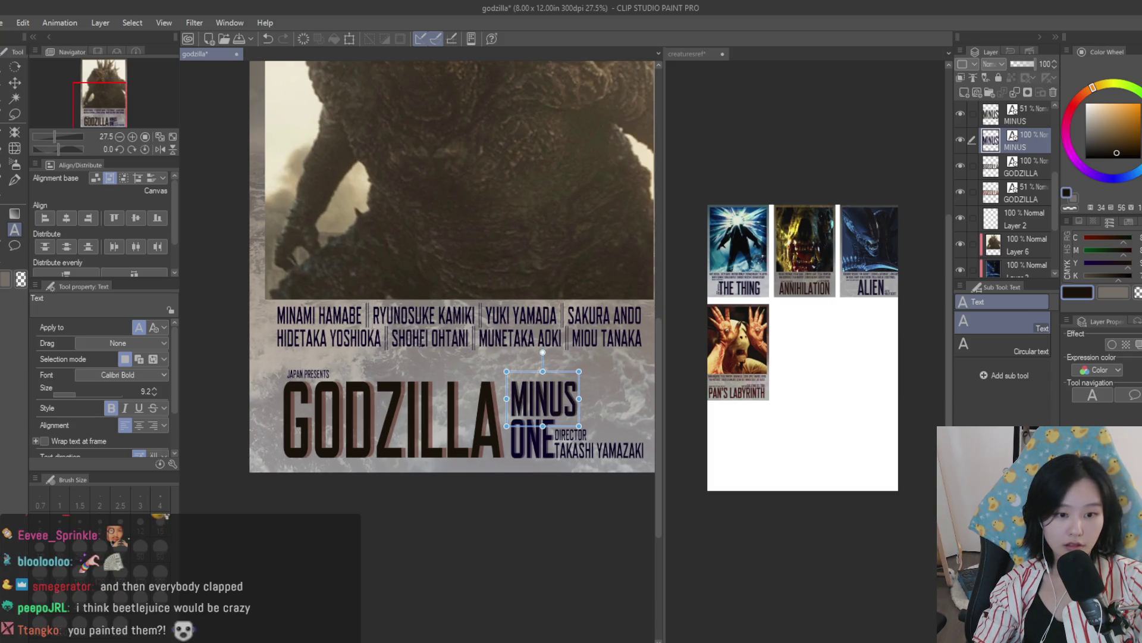
pyautogui.click(543, 399)
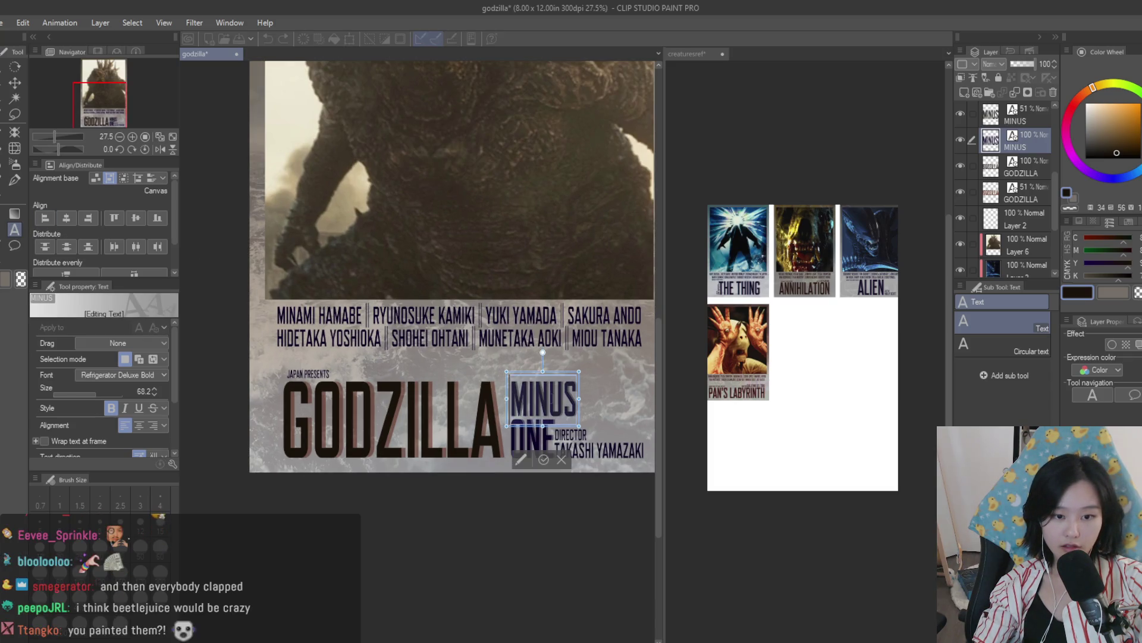
pyautogui.click(1082, 297)
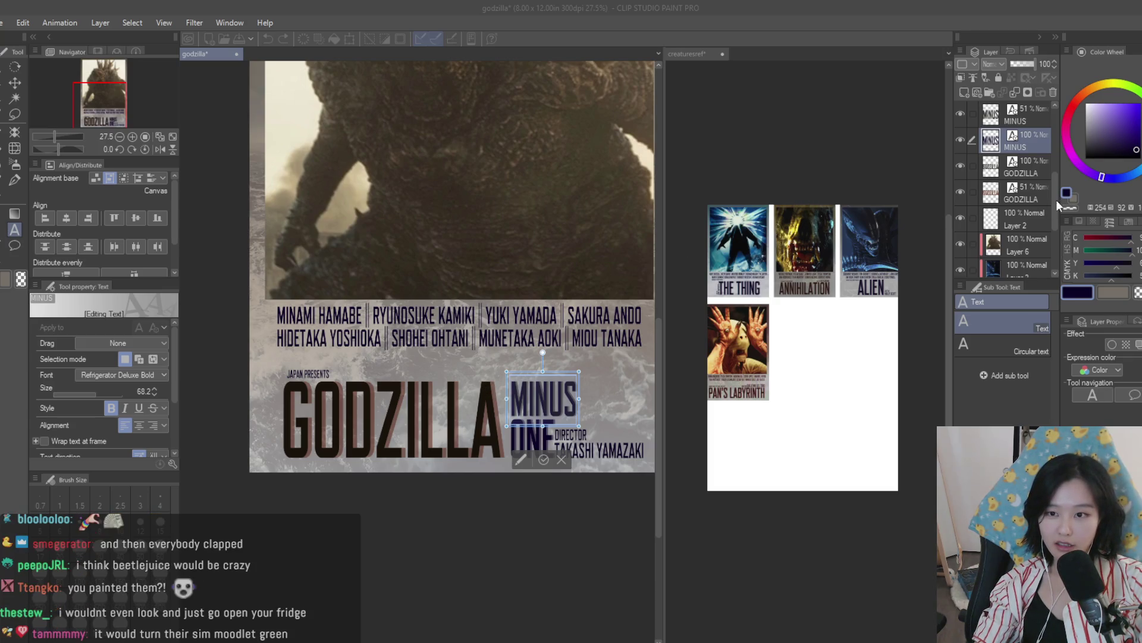
pyautogui.click(730, 269)
pyautogui.click(15, 179)
pyautogui.click(14, 230)
pyautogui.click(533, 439)
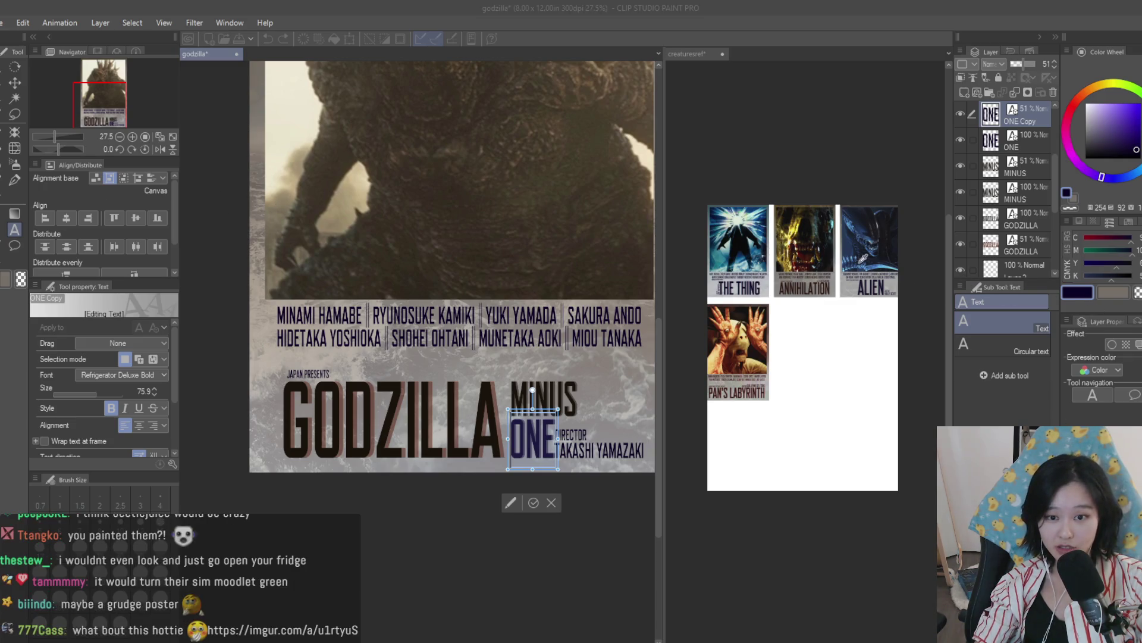
# Step: Recolour the ONE title text with a near-black brown
pyautogui.click(1069, 191)
pyautogui.click(1040, 144)
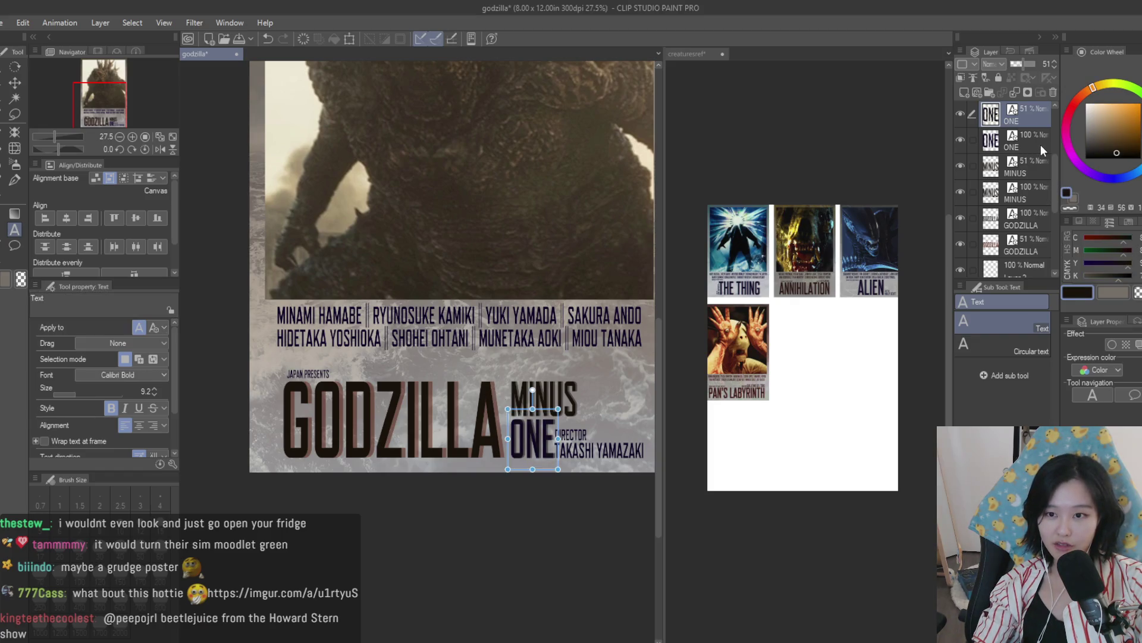
pyautogui.click(562, 443)
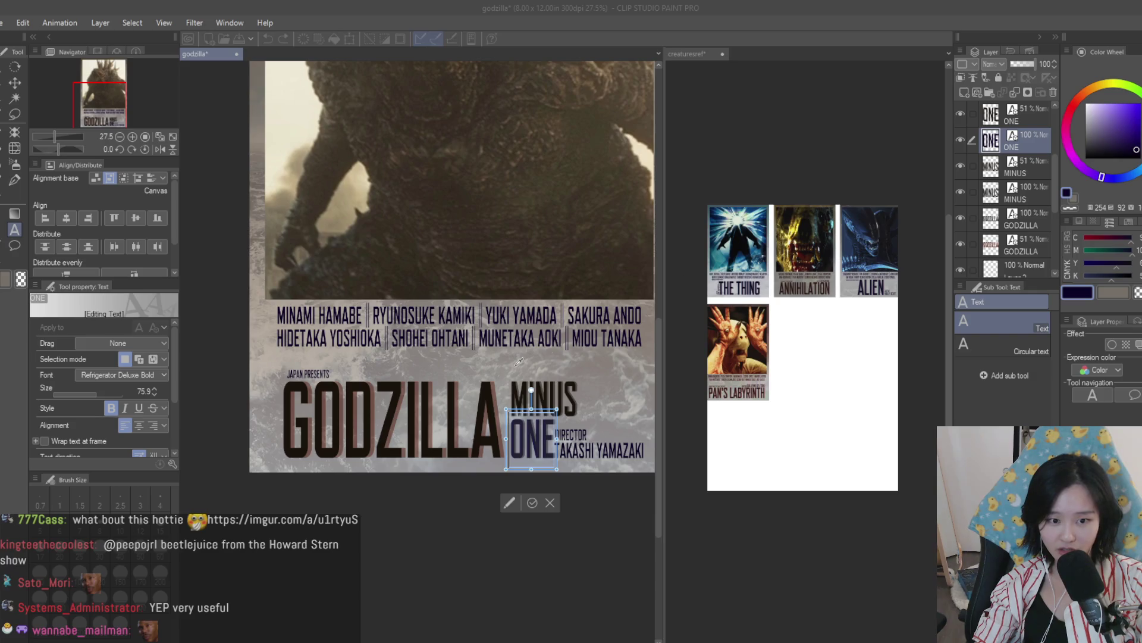
pyautogui.click(1061, 182)
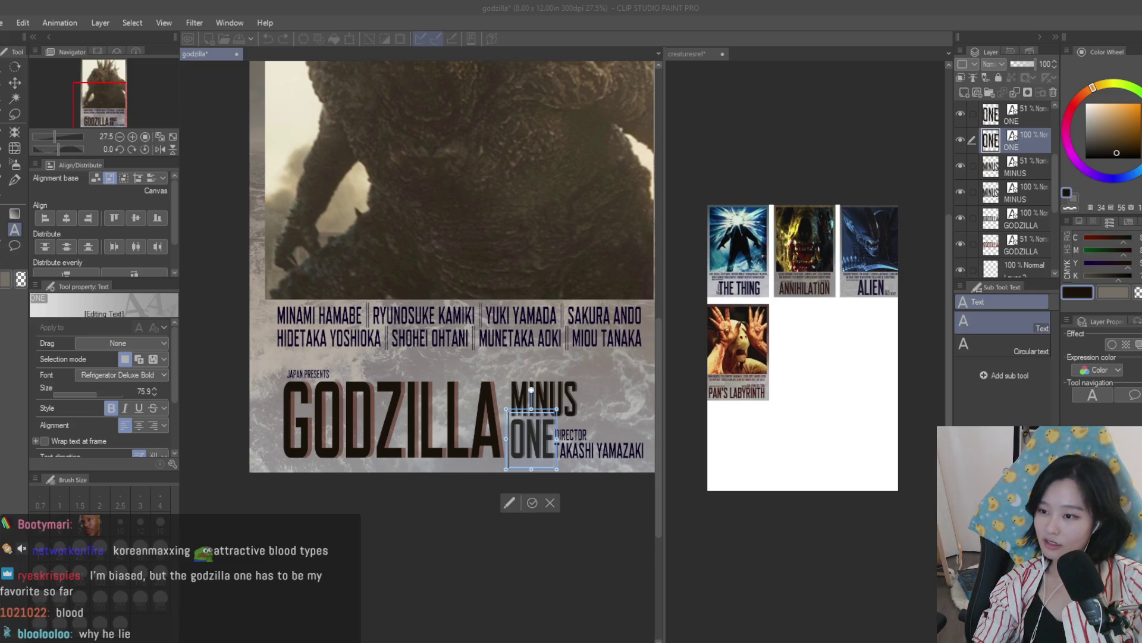
pyautogui.click(15, 82)
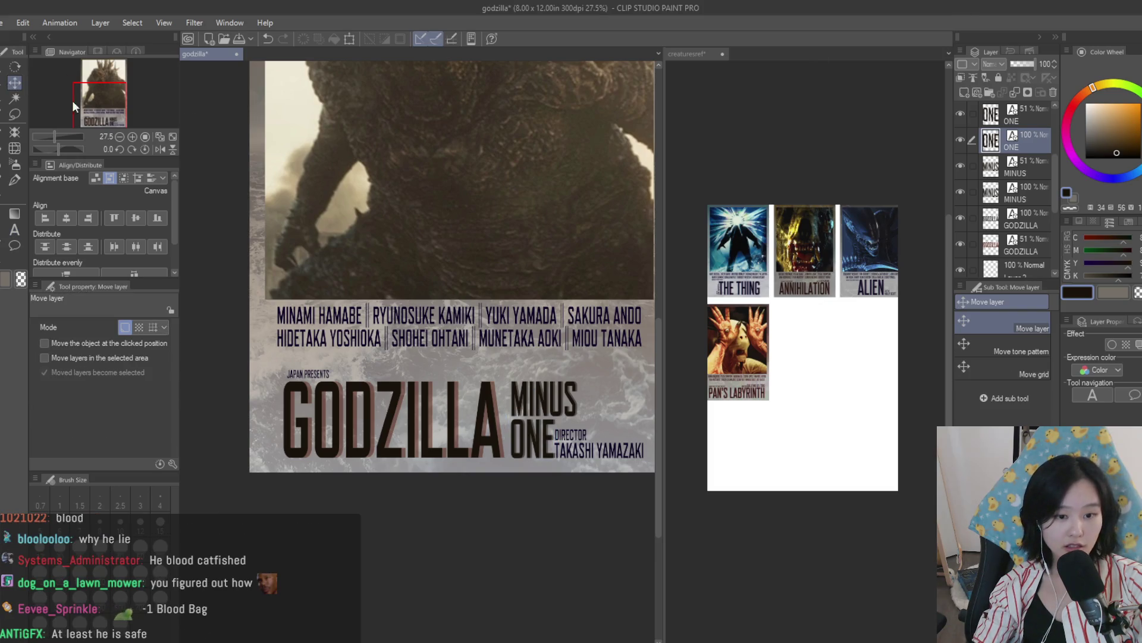
# Step: Select the 51% GODZILLA shadow layer and zoom out to fit the whole poster in view
pyautogui.scroll(-2, 564, 400)
pyautogui.scroll(5, 564, 400)
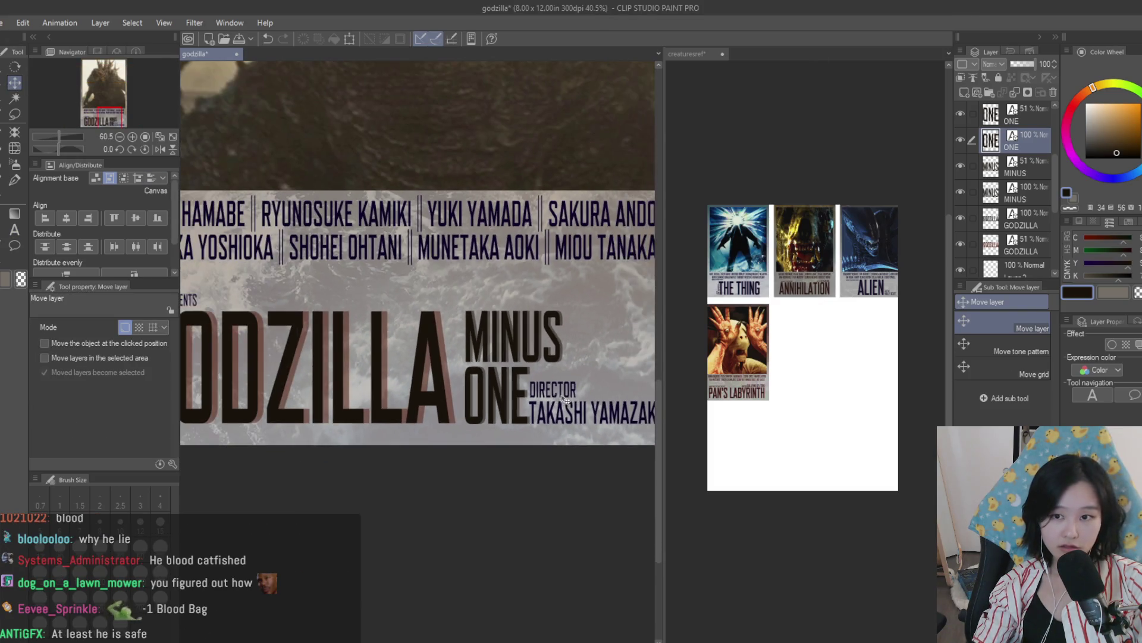
pyautogui.click(1020, 247)
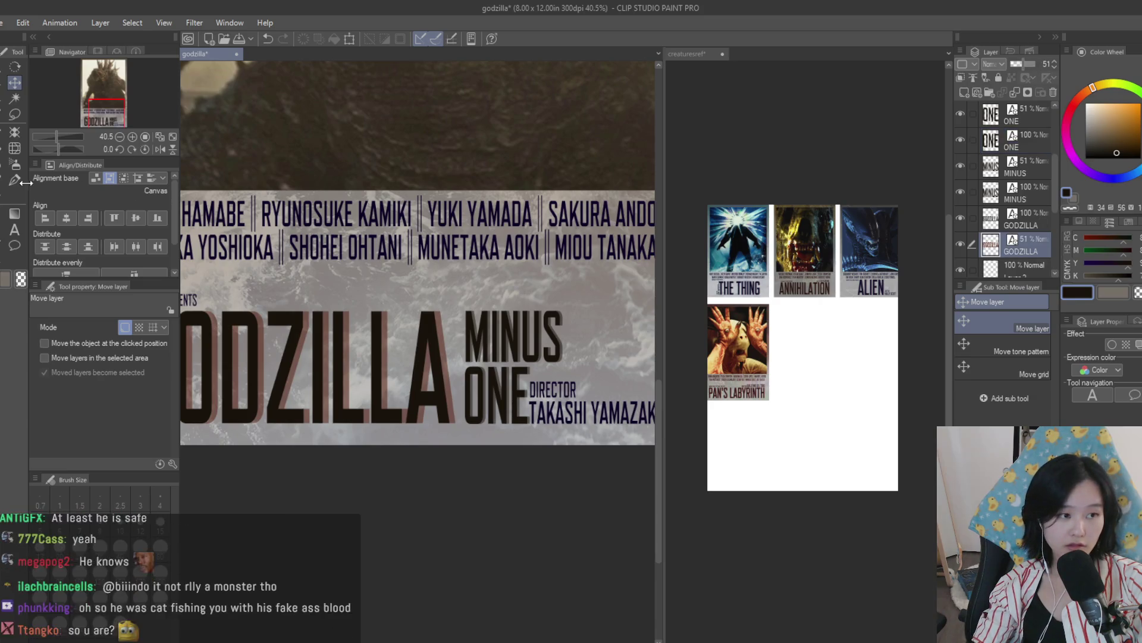
pyautogui.scroll(-4, 505, 443)
pyautogui.scroll(2, 535, 439)
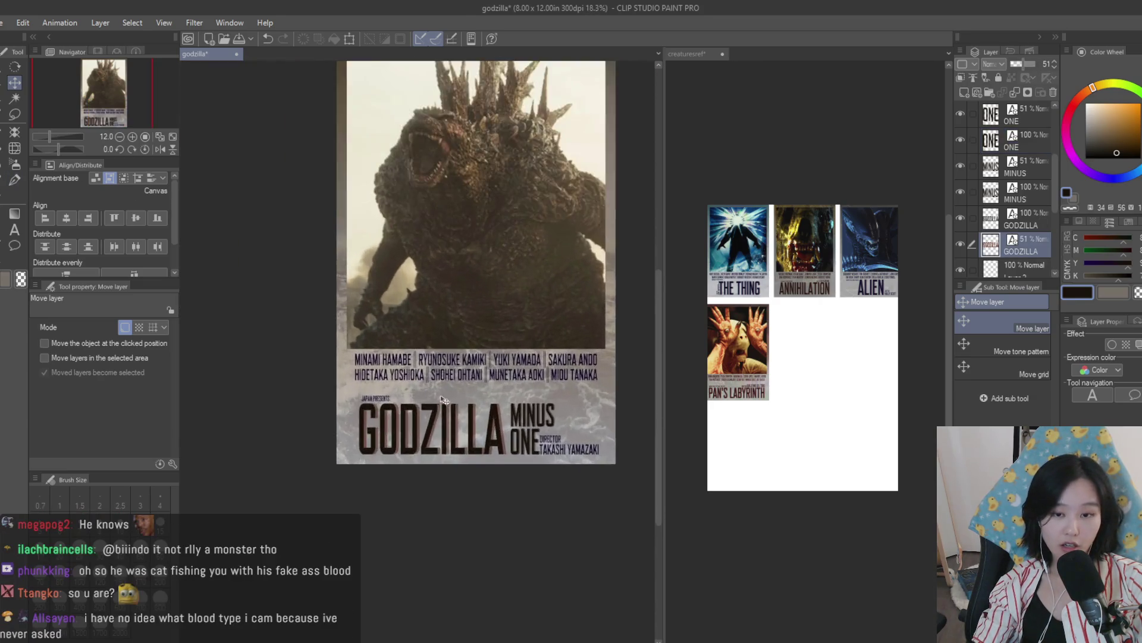
pyautogui.scroll(3, 442, 399)
pyautogui.scroll(-4, 595, 428)
pyautogui.scroll(1, 652, 443)
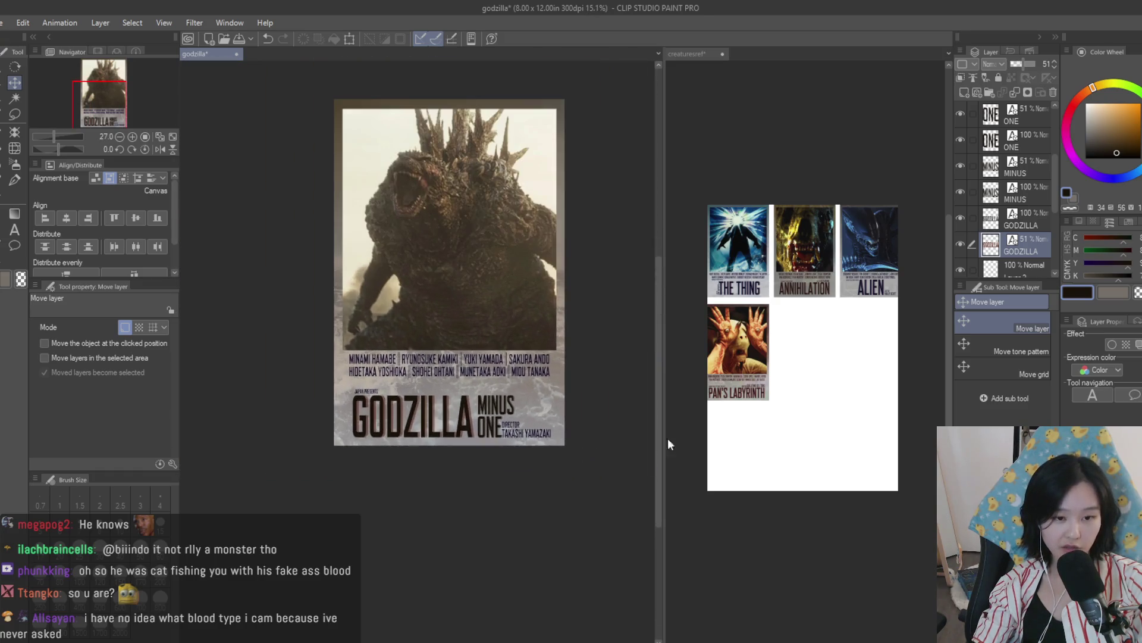
# Step: Compare the Godzilla poster against the creature reference posters, flipping between the two documents
pyautogui.click(738, 310)
pyautogui.scroll(4, 737, 303)
pyautogui.scroll(-2, 728, 298)
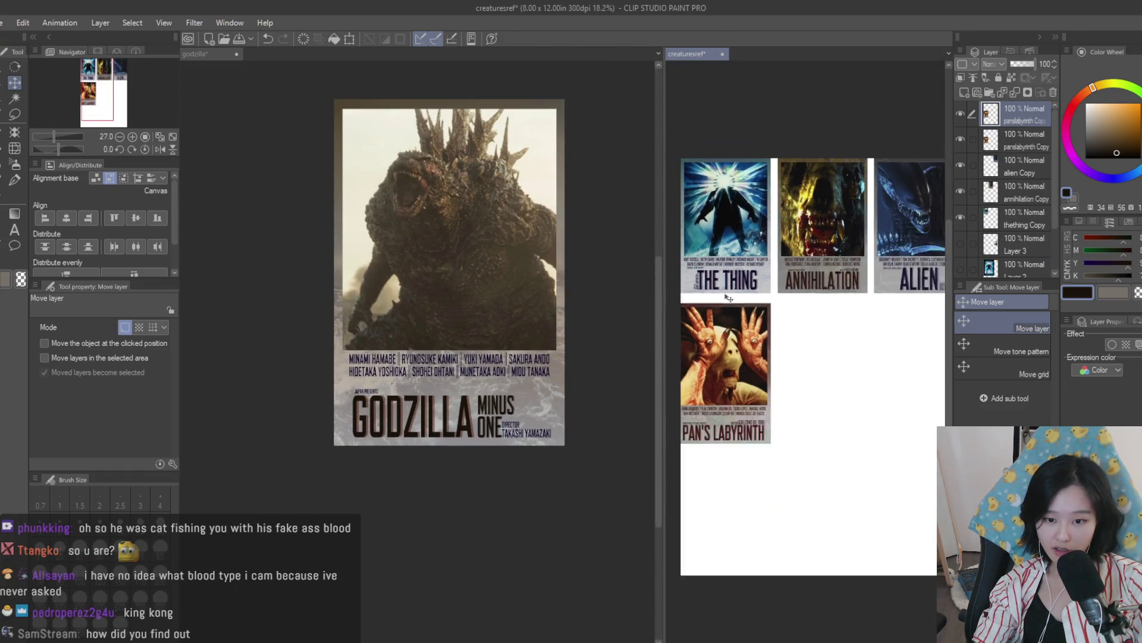
pyautogui.scroll(-1, 728, 297)
pyautogui.click(656, 364)
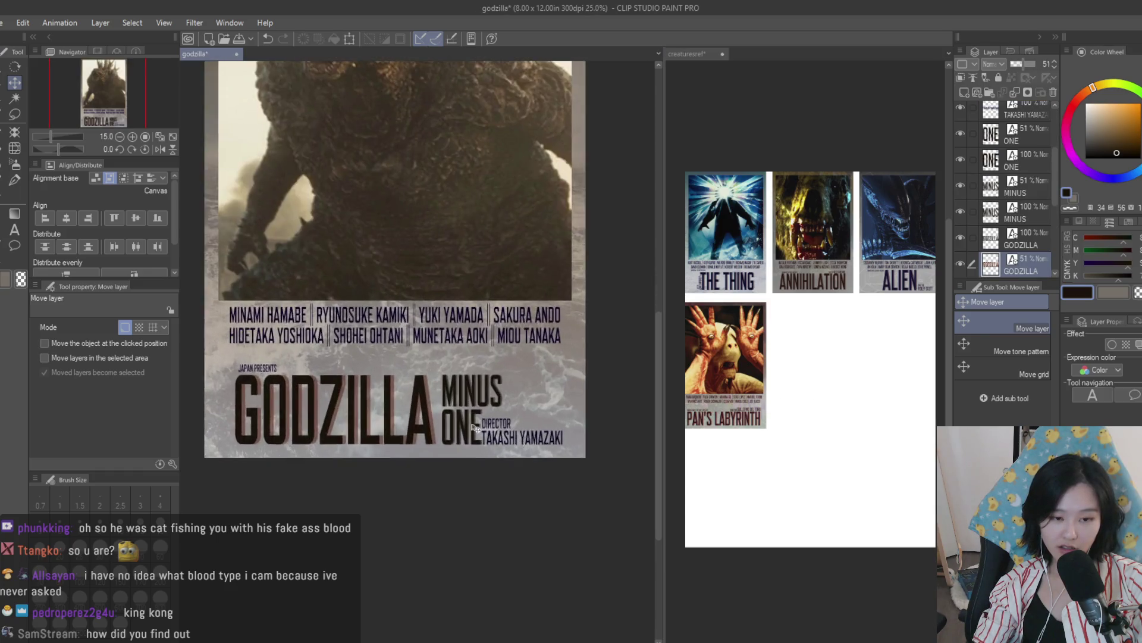
pyautogui.scroll(5, 603, 380)
pyautogui.scroll(-2, 560, 372)
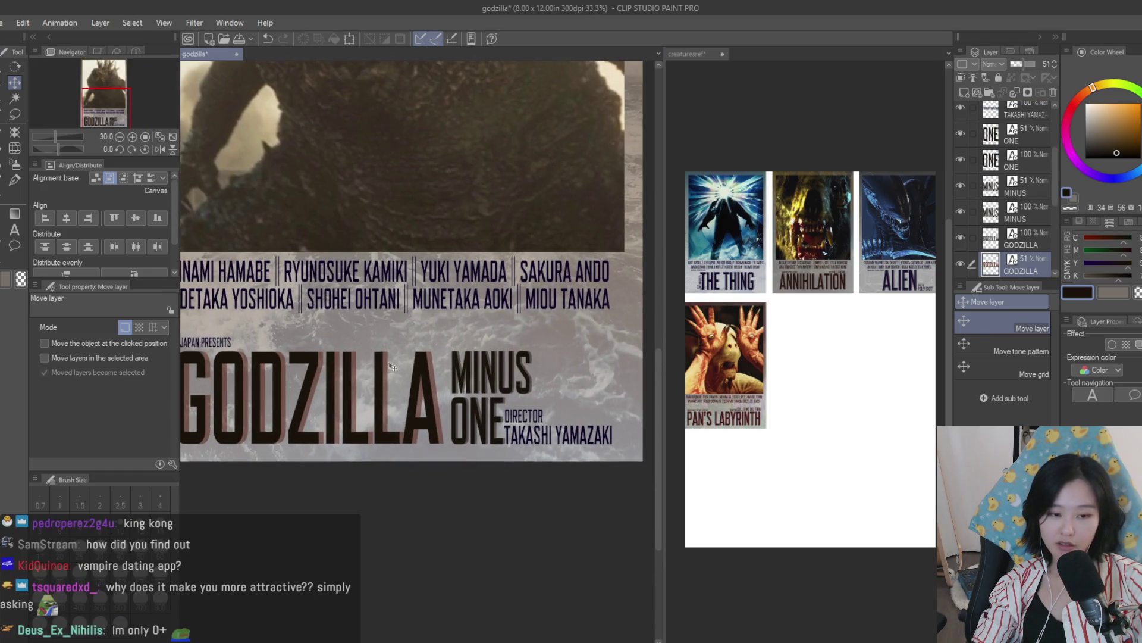
pyautogui.click(15, 229)
pyautogui.click(881, 333)
pyautogui.press('k')
pyautogui.scroll(3, 720, 268)
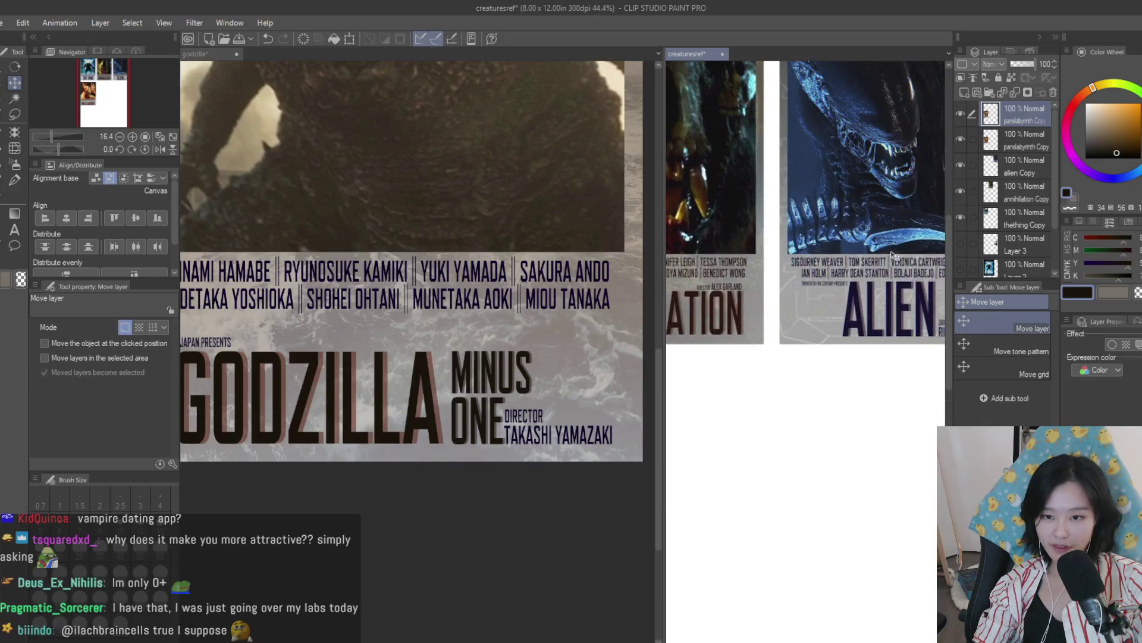
pyautogui.scroll(-1, 720, 268)
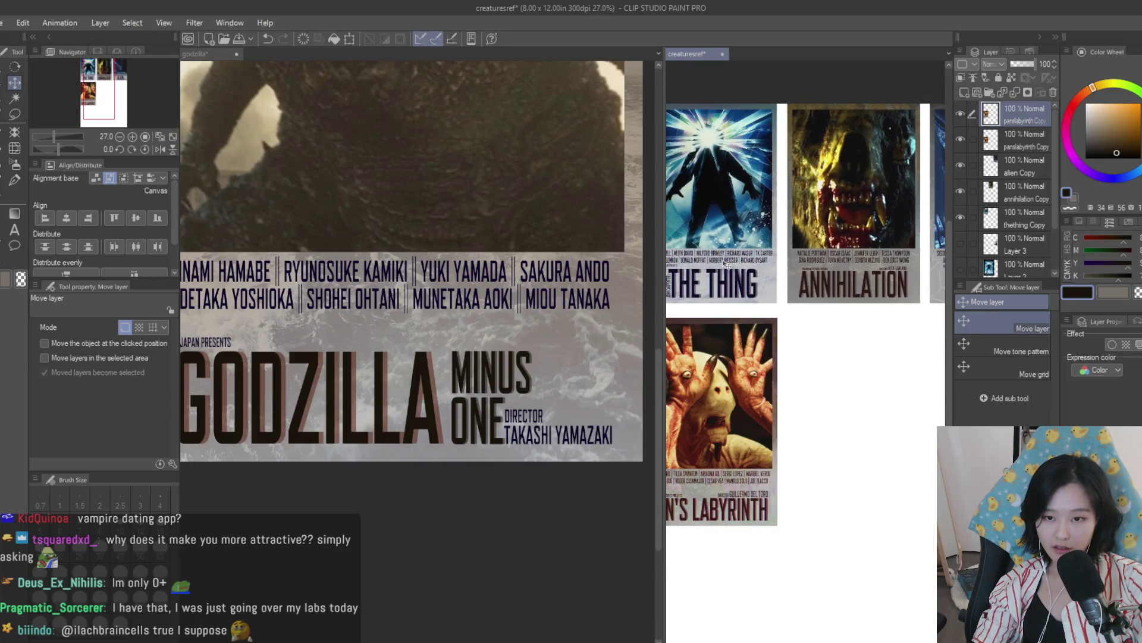
pyautogui.scroll(-1, 725, 262)
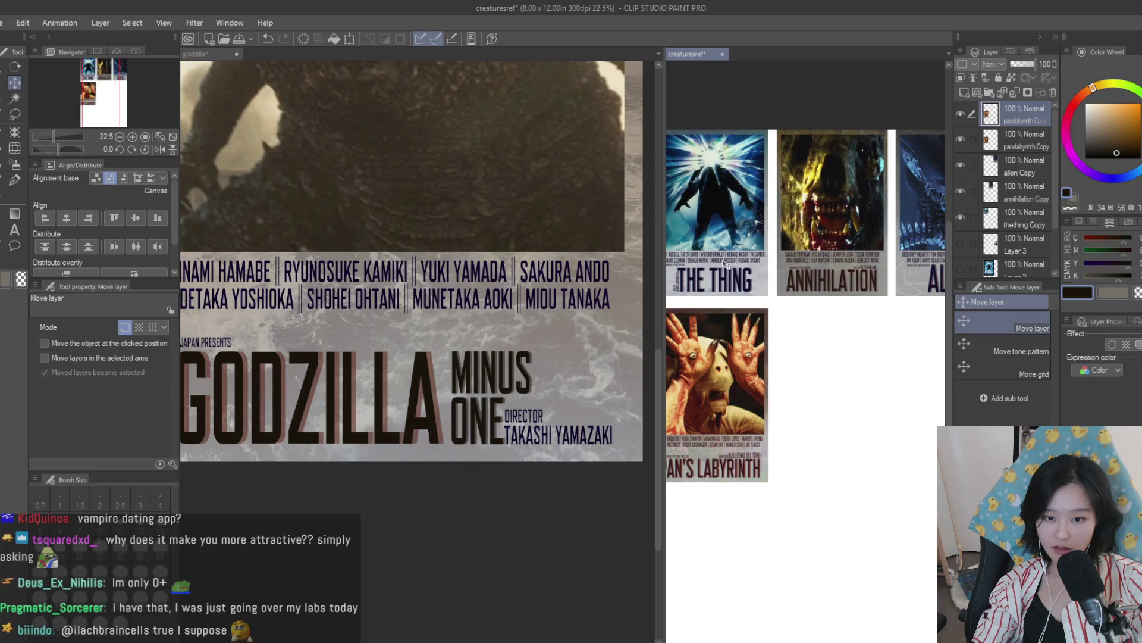
pyautogui.click(612, 131)
pyautogui.scroll(-2, 580, 290)
pyautogui.scroll(2, 580, 290)
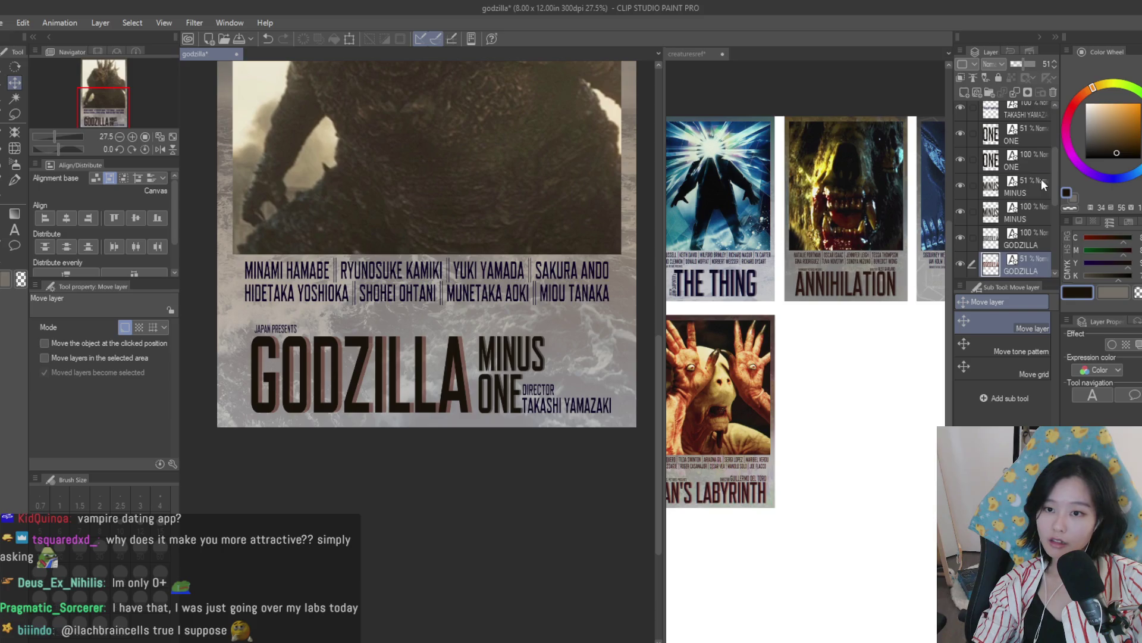
pyautogui.scroll(1, 570, 300)
# Step: Raise the GODZILLA shadow layer's opacity to 100%
pyautogui.moveTo(1033, 67); pyautogui.dragTo(1039, 65)
pyautogui.scroll(-2, 429, 256)
pyautogui.scroll(1, 428, 255)
# Step: Select the faded MINUS layer and start editing its shadow text
pyautogui.click(1020, 200)
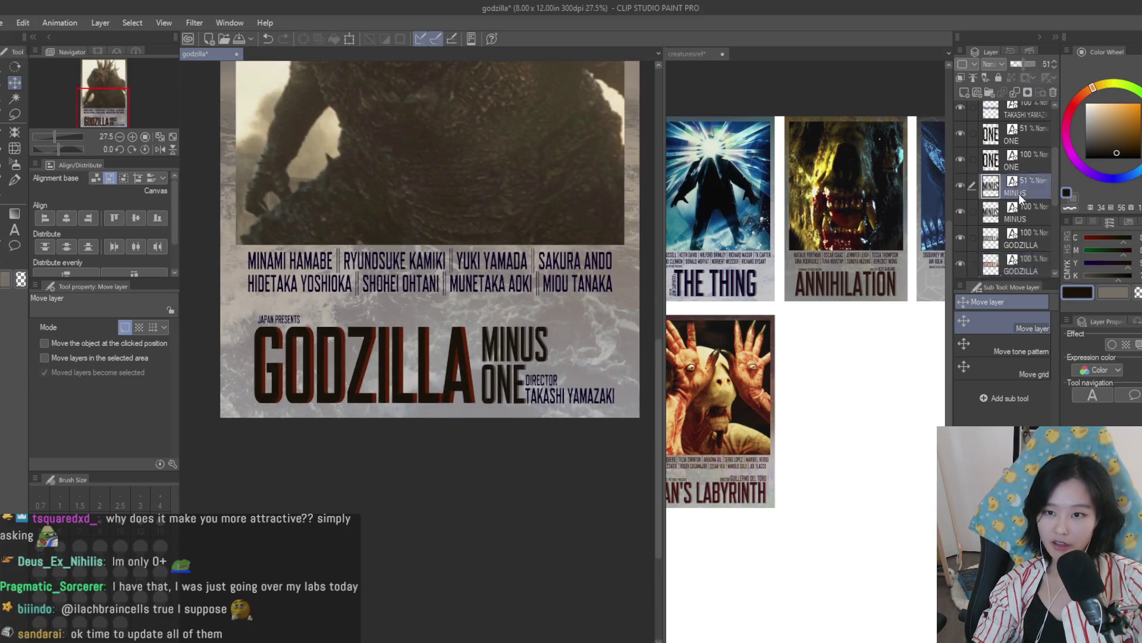
pyautogui.scroll(1, 417, 279)
pyautogui.press('t')
pyautogui.scroll(2, 442, 323)
pyautogui.click(595, 363)
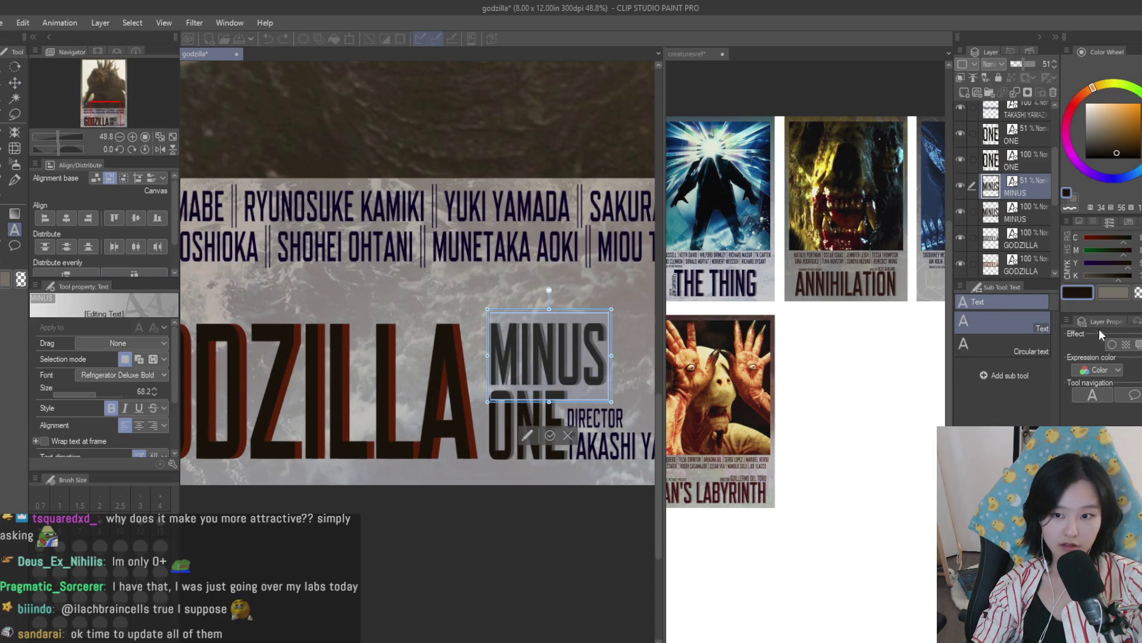
# Step: Finish the MINUS shadow edit and move its layer below the main MINUS layer
pyautogui.click(1043, 193)
pyautogui.moveTo(1036, 224); pyautogui.dragTo(1042, 213)
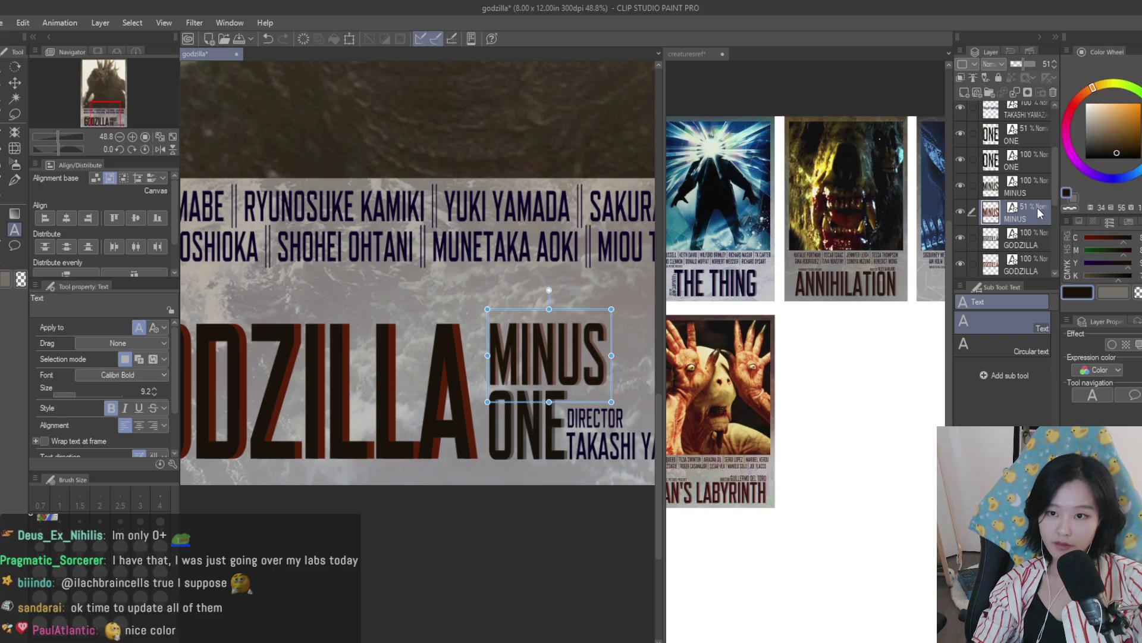
pyautogui.scroll(-3, 1052, 205)
pyautogui.click(1027, 208)
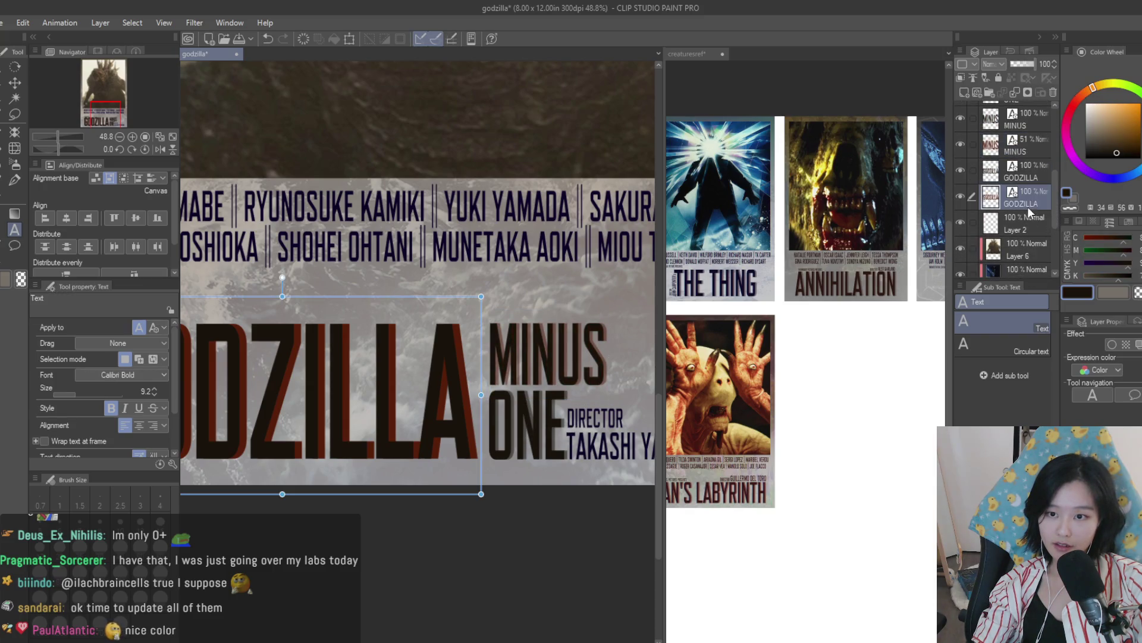
pyautogui.scroll(4, 1057, 187)
# Step: Edit the faded ONE shadow text, then reselect and reposition the faded MINUS layer
pyautogui.click(1037, 181)
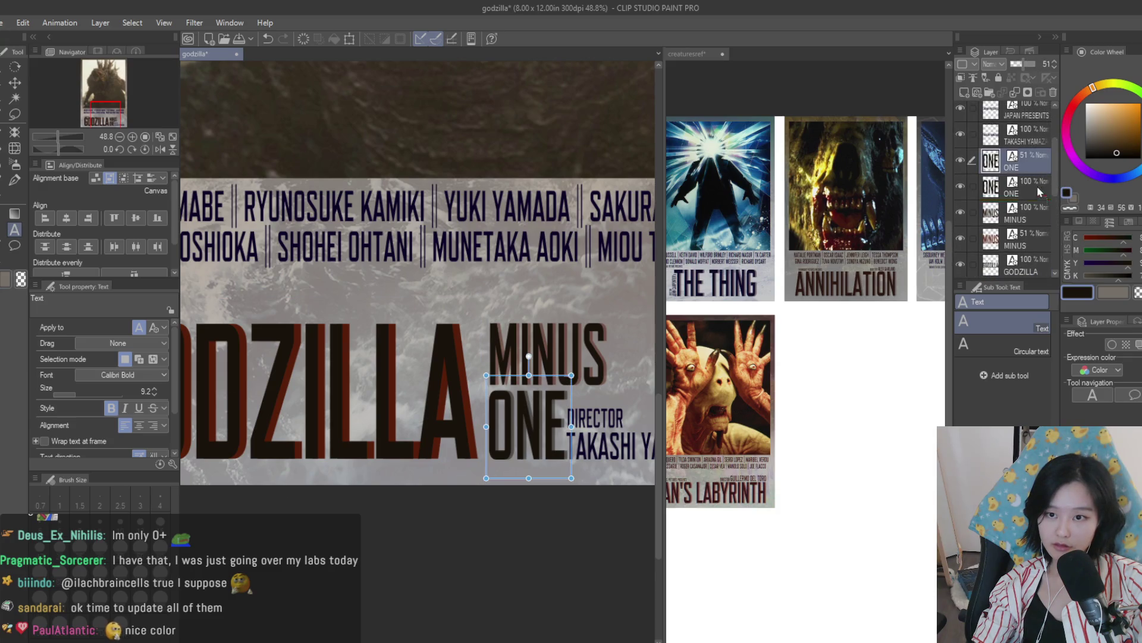
pyautogui.click(528, 427)
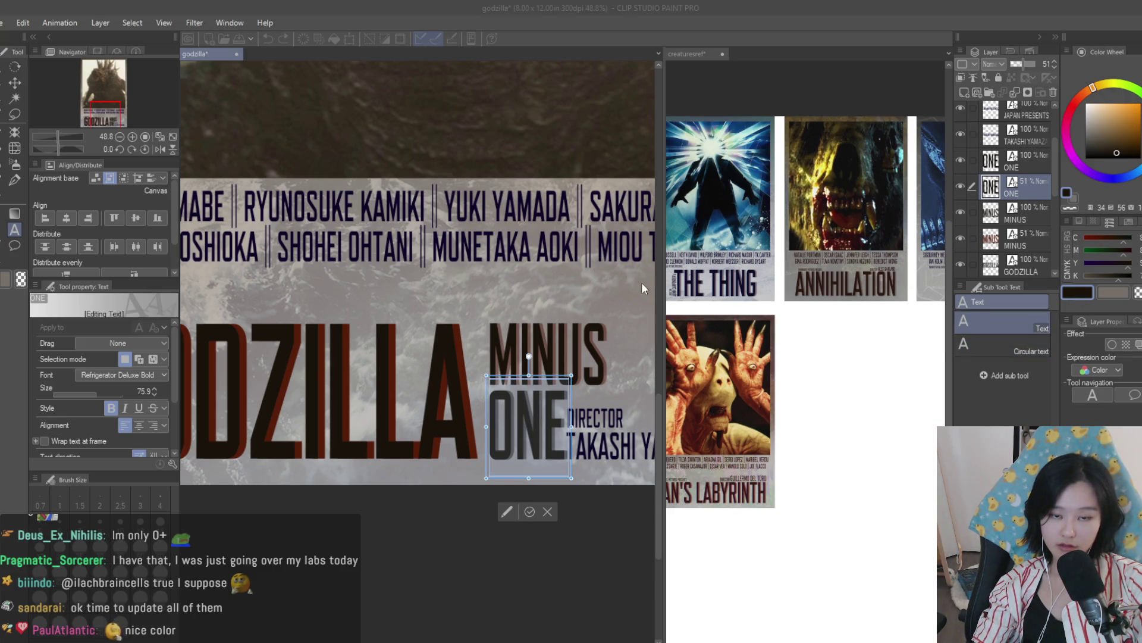
pyautogui.click(1038, 188)
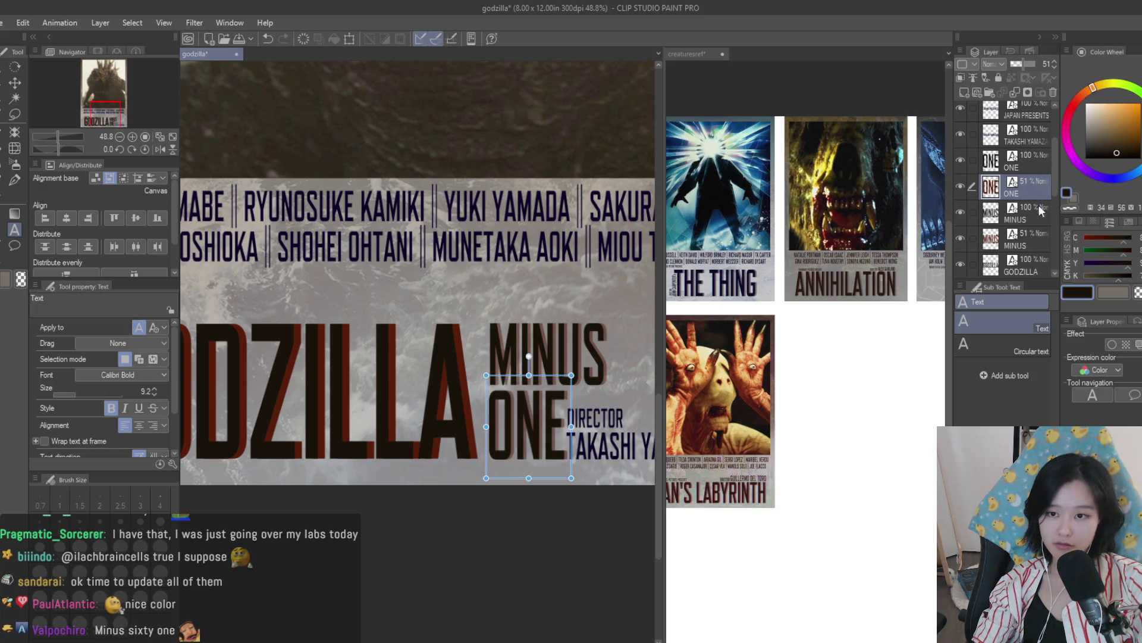
pyautogui.click(1038, 240)
pyautogui.moveTo(1054, 157); pyautogui.dragTo(1053, 222)
# Step: Fade the GODZILLA red shadow layer to 49% opacity
pyautogui.click(1034, 188)
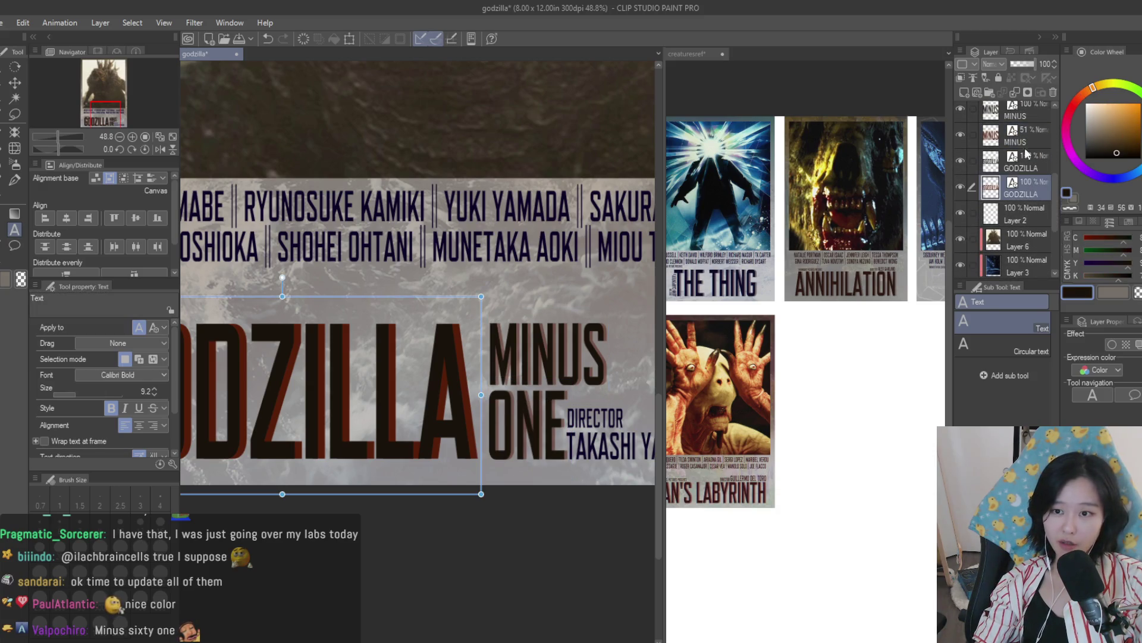
pyautogui.moveTo(1019, 67); pyautogui.dragTo(1023, 65)
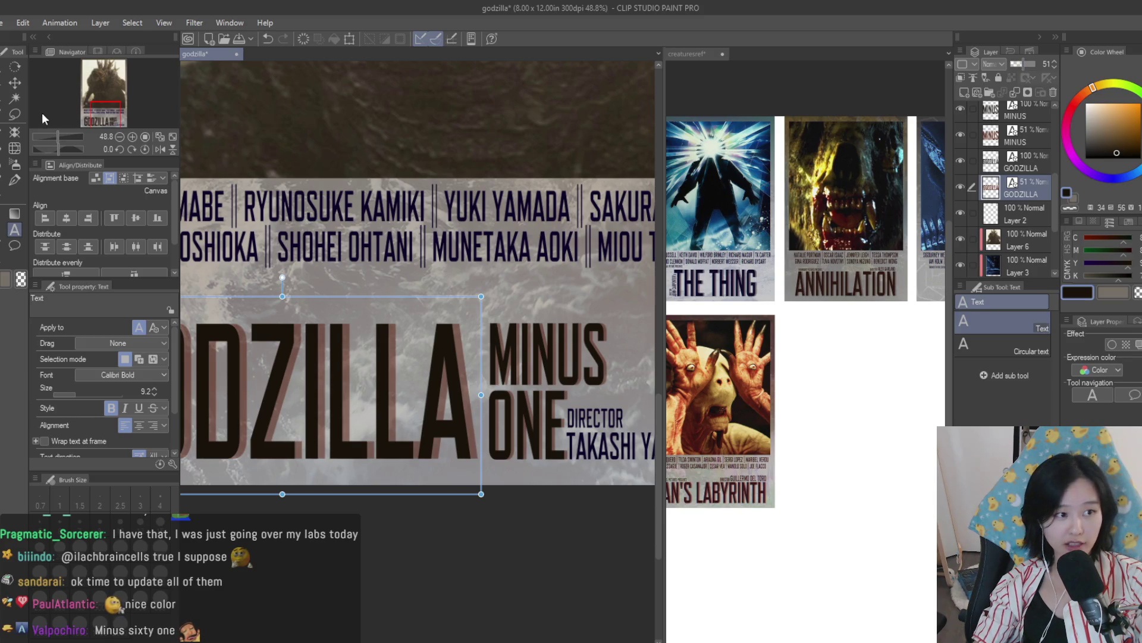
pyautogui.click(15, 83)
pyautogui.scroll(-3, 570, 441)
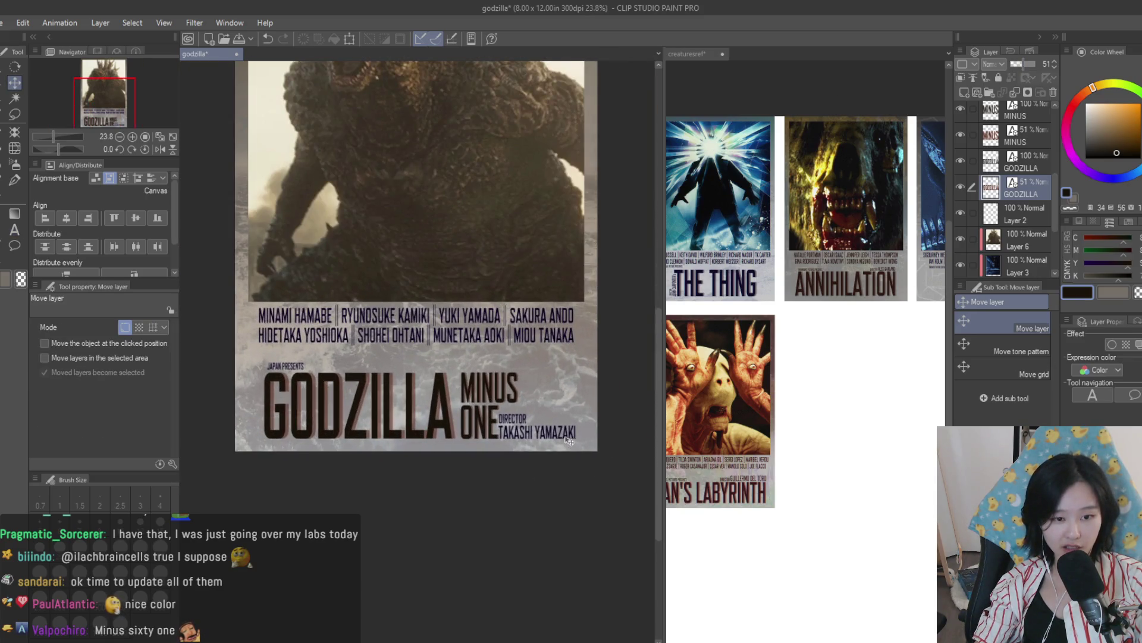
pyautogui.scroll(1, 570, 442)
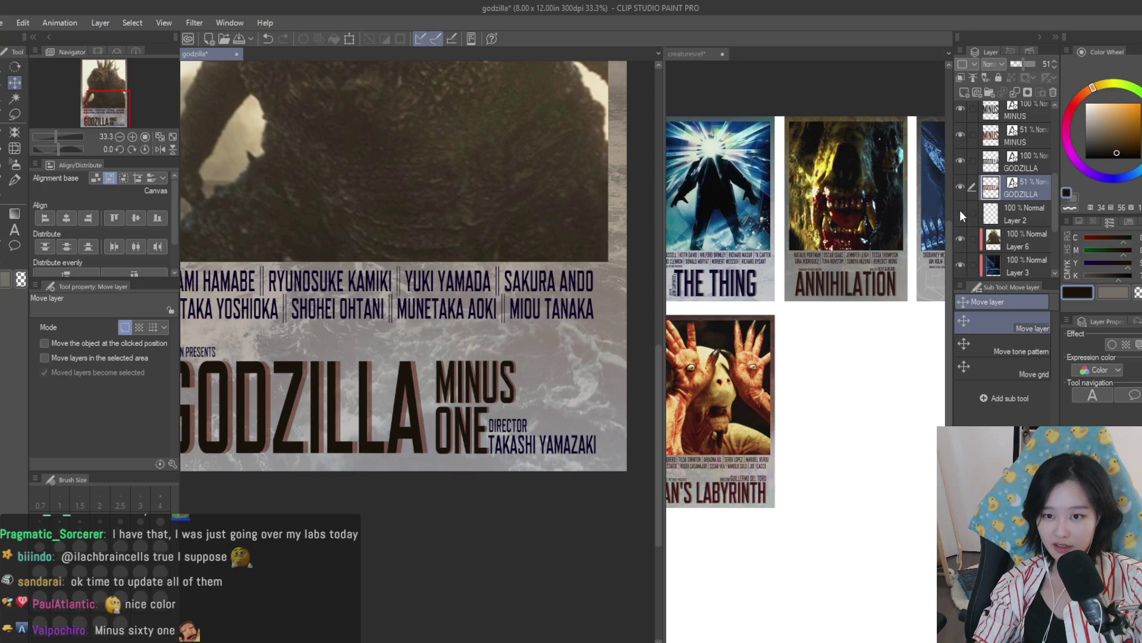
pyautogui.scroll(3, 1015, 230)
pyautogui.click(999, 218)
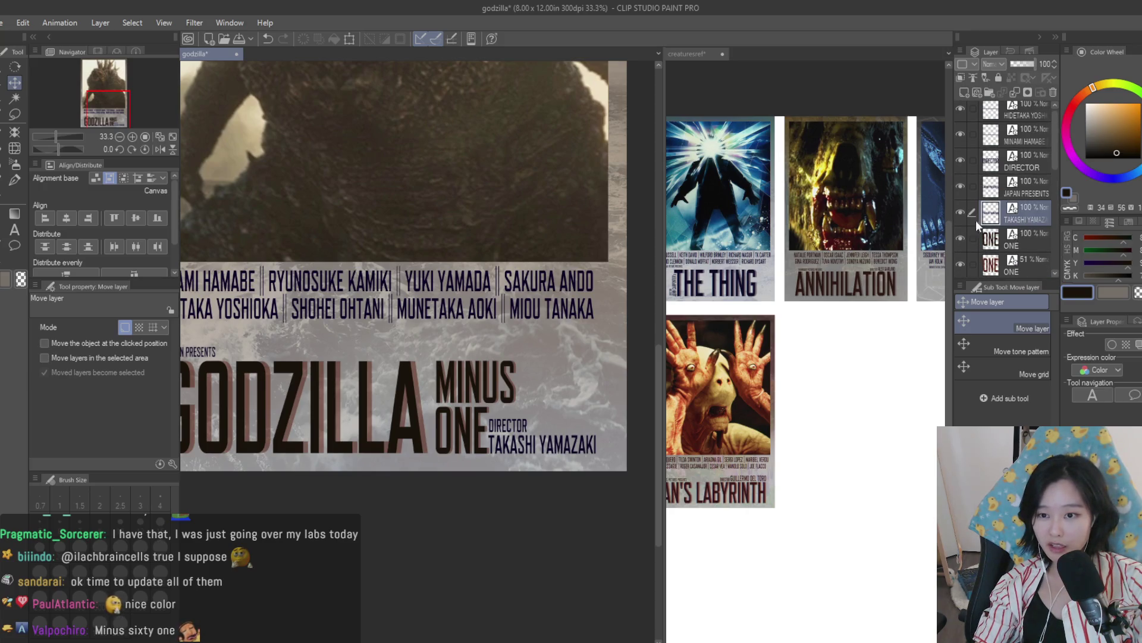
# Step: Recolour the TAKASHI YAMAZAKI director name with the poster's dark brown
pyautogui.doubleClick(999, 218)
pyautogui.hotkey('ctrl', 'a')
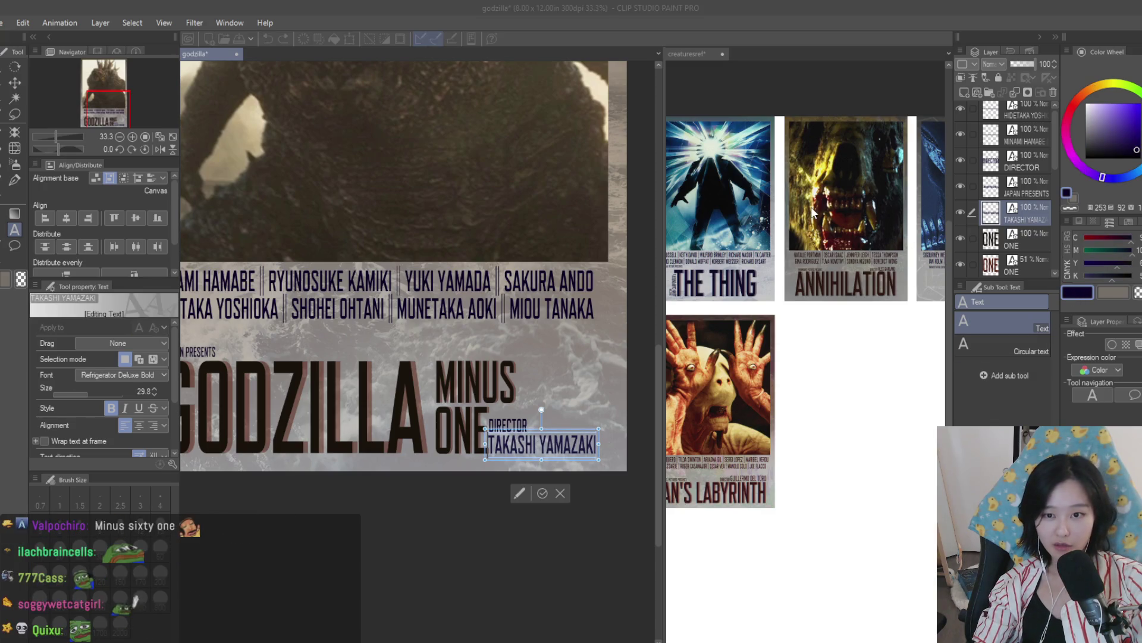
pyautogui.keyDown('alt'); pyautogui.click(850, 196); pyautogui.keyUp('alt')
pyautogui.press('Escape')
# Step: Make the whole JAPAN PRESENTS line dark brown
pyautogui.click(999, 191)
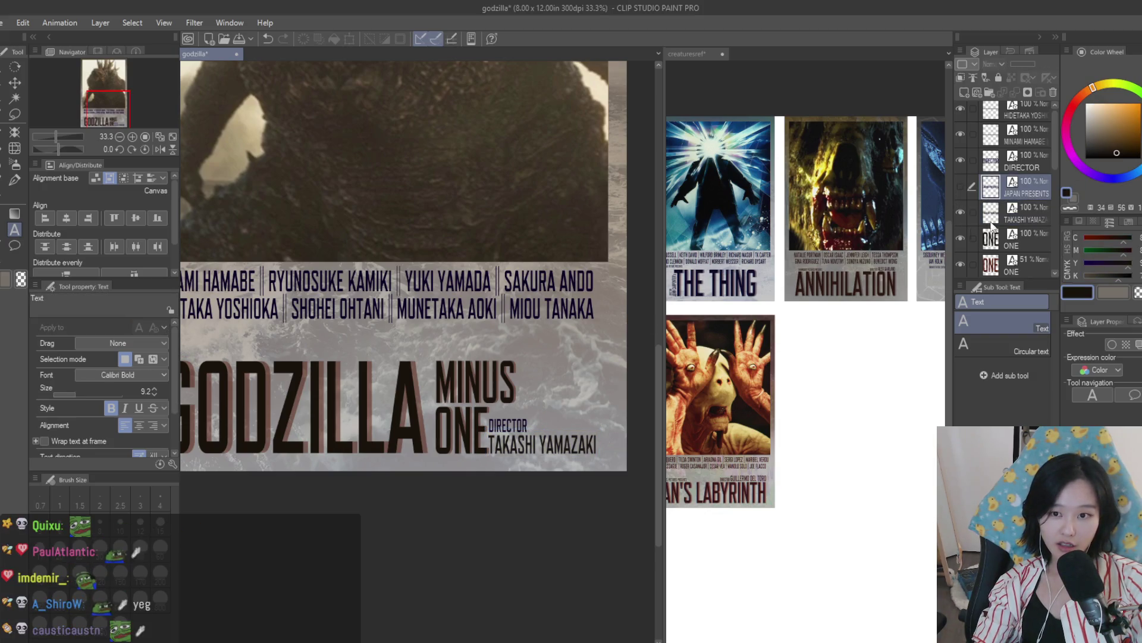
pyautogui.scroll(-2, 363, 340)
pyautogui.scroll(2, 362, 340)
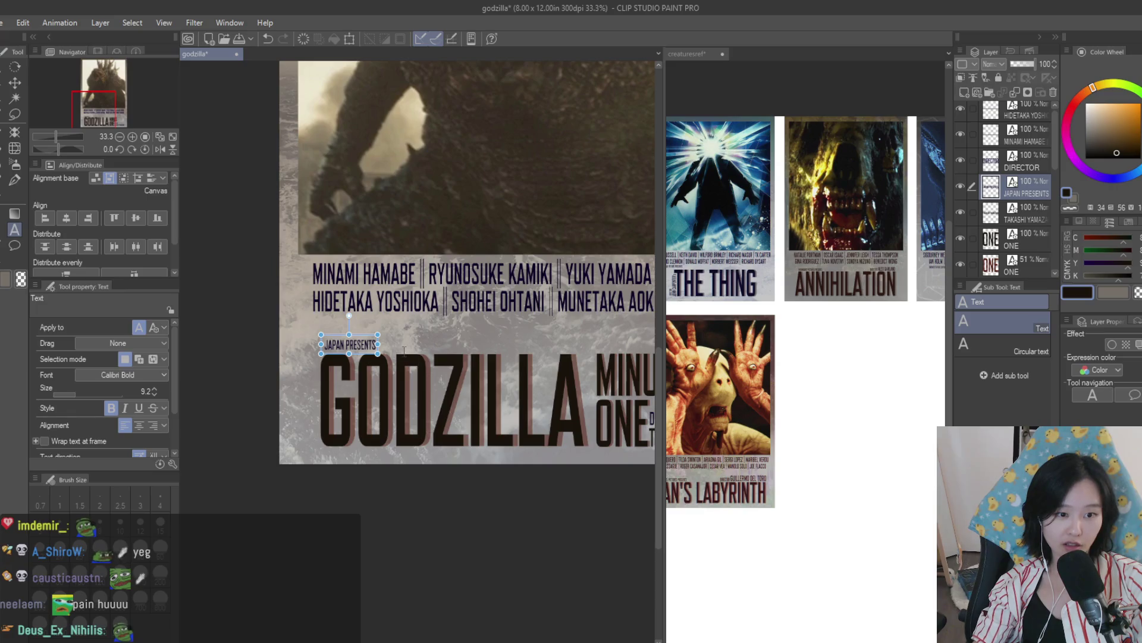
pyautogui.click(362, 344)
pyautogui.tripleClick(362, 344)
pyautogui.keyDown('alt'); pyautogui.click(880, 189); pyautogui.keyUp('alt')
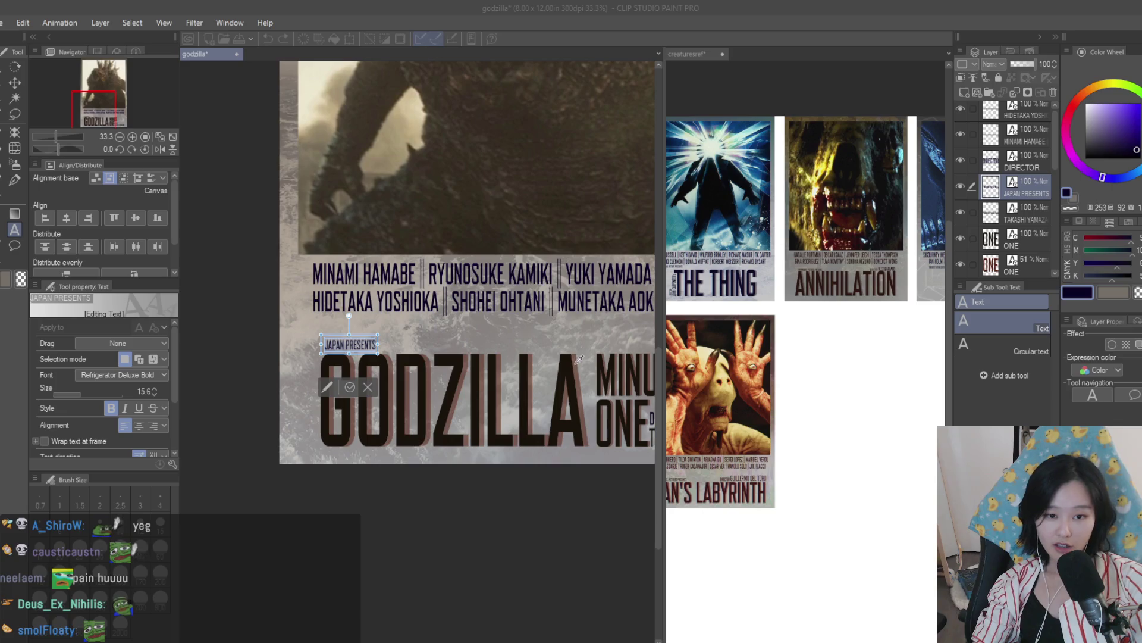
pyautogui.keyDown('alt'); pyautogui.click(416, 410); pyautogui.keyUp('alt')
pyautogui.click(15, 83)
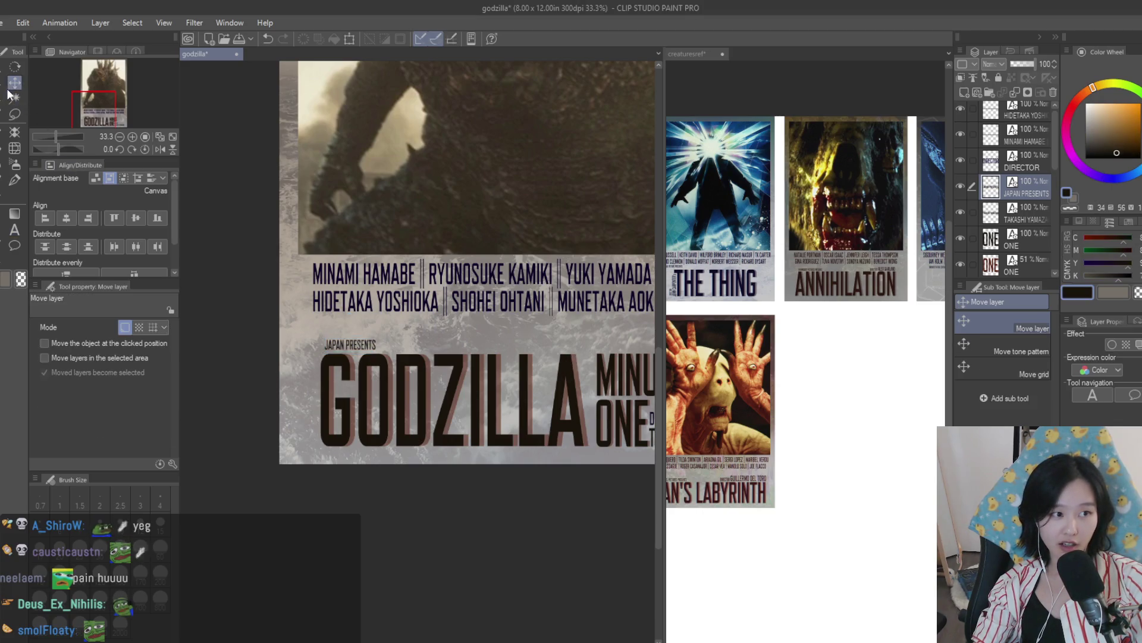
pyautogui.scroll(-1, 416, 268)
pyautogui.scroll(2, 416, 268)
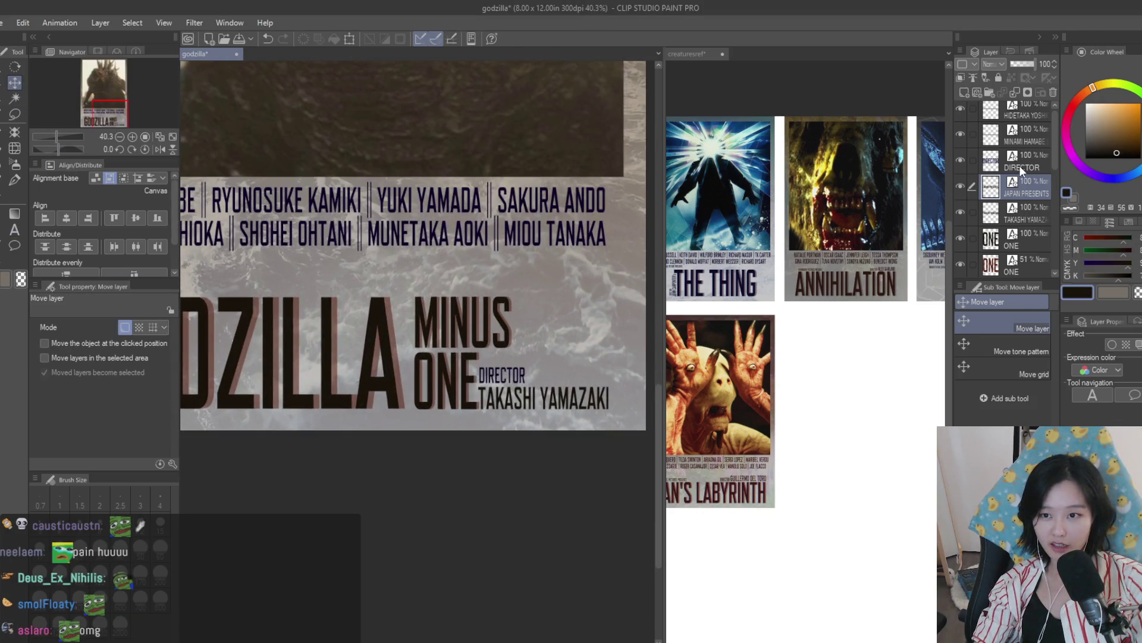
# Step: Recolour the DIRECTOR credit text dark brown, then select the MINAMI HAMABE cast layer
pyautogui.hotkey('alt', ']')
pyautogui.press('t')
pyautogui.click(501, 375)
pyautogui.hotkey('ctrl', 'a')
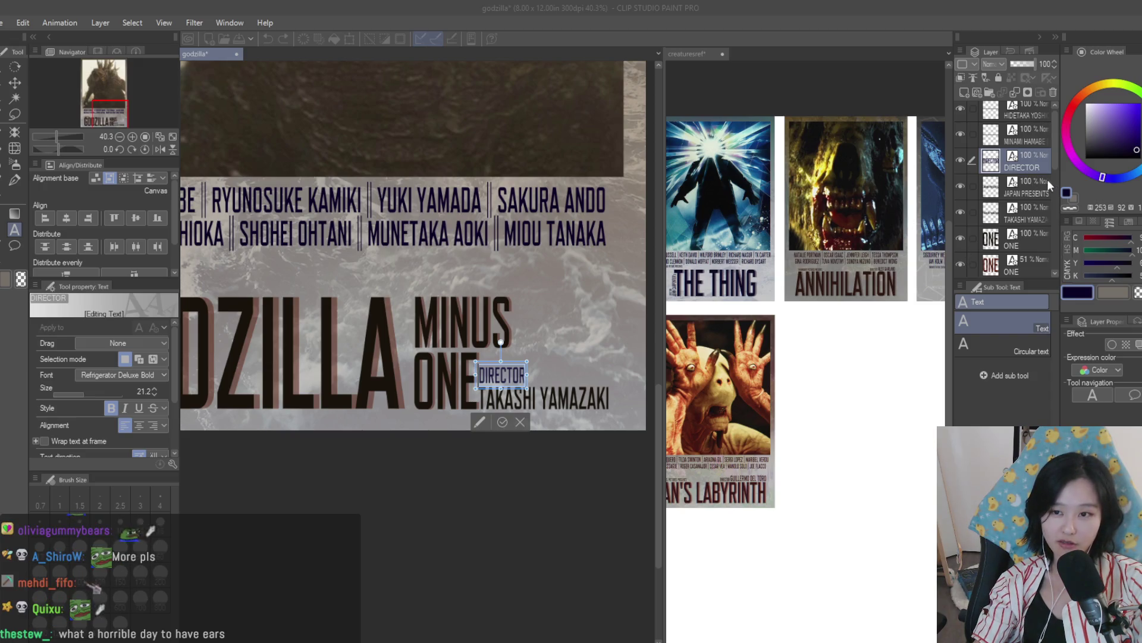
pyautogui.press('Escape')
pyautogui.press('v')
pyautogui.scroll(-2, 515, 356)
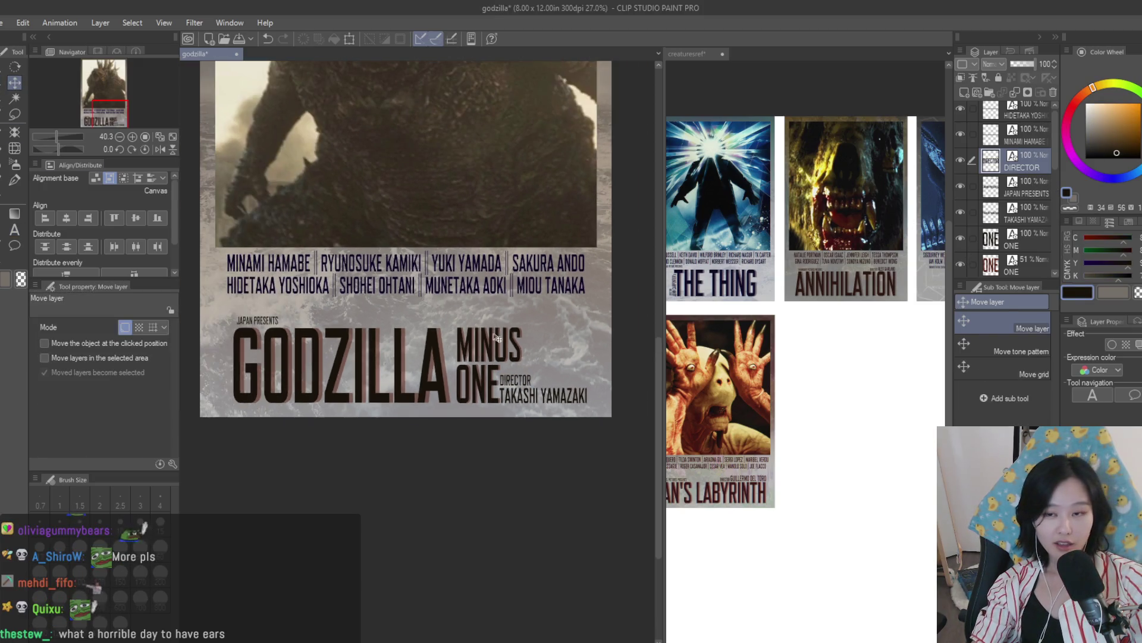
pyautogui.hotkey('alt', ']')
pyautogui.scroll(1, 227, 221)
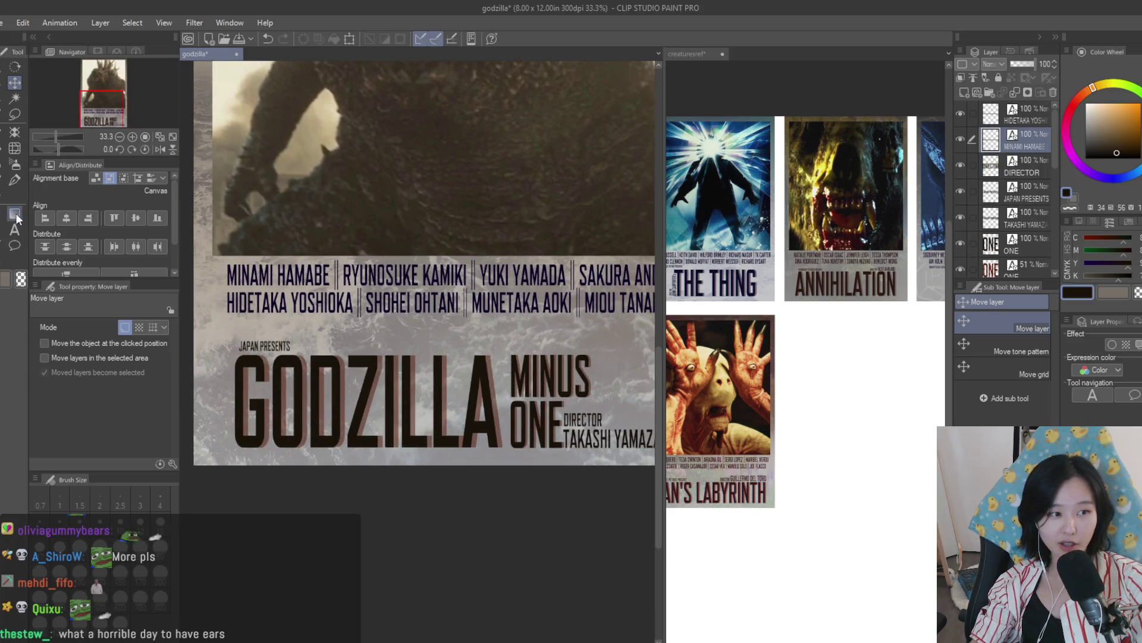
# Step: Recolour the first cast-name line dark brown
pyautogui.click(15, 229)
pyautogui.click(333, 275)
pyautogui.hotkey('ctrl', 'a')
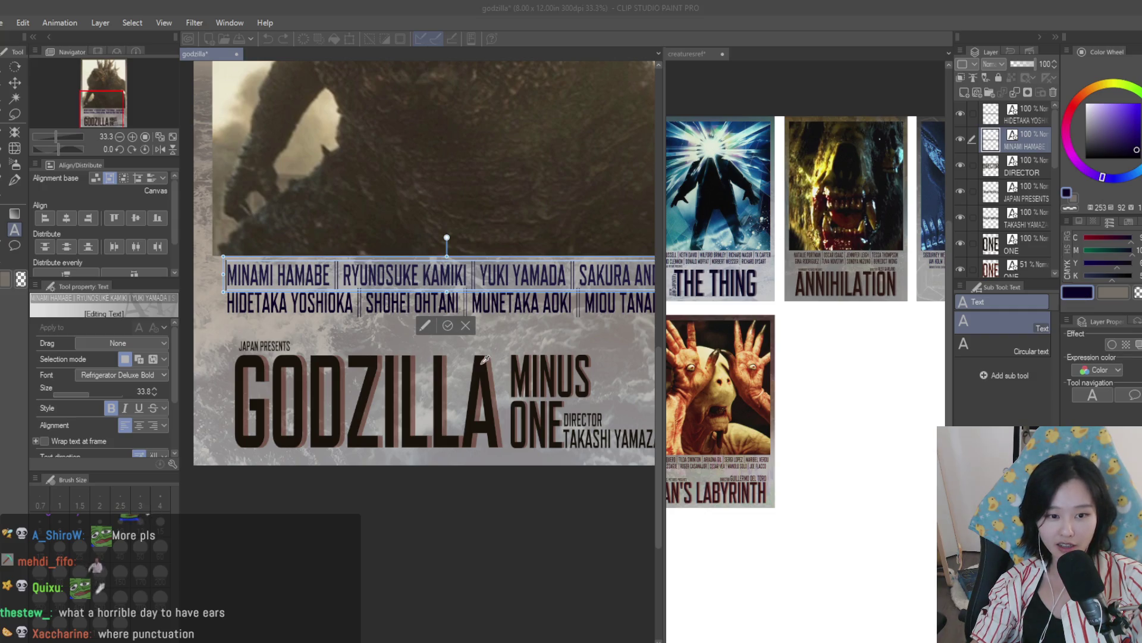
pyautogui.press('Escape')
# Step: Recolour the second cast-name line dark brown and return to the layer move tool
pyautogui.hotkey('alt', ']')
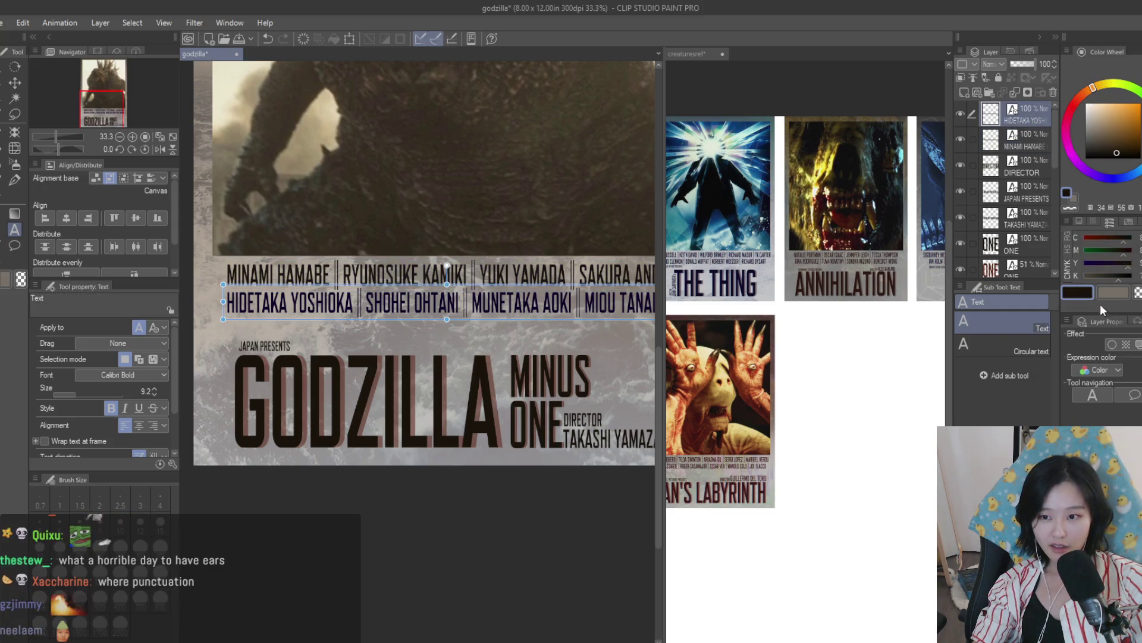
pyautogui.click(506, 304)
pyautogui.hotkey('ctrl', 'a')
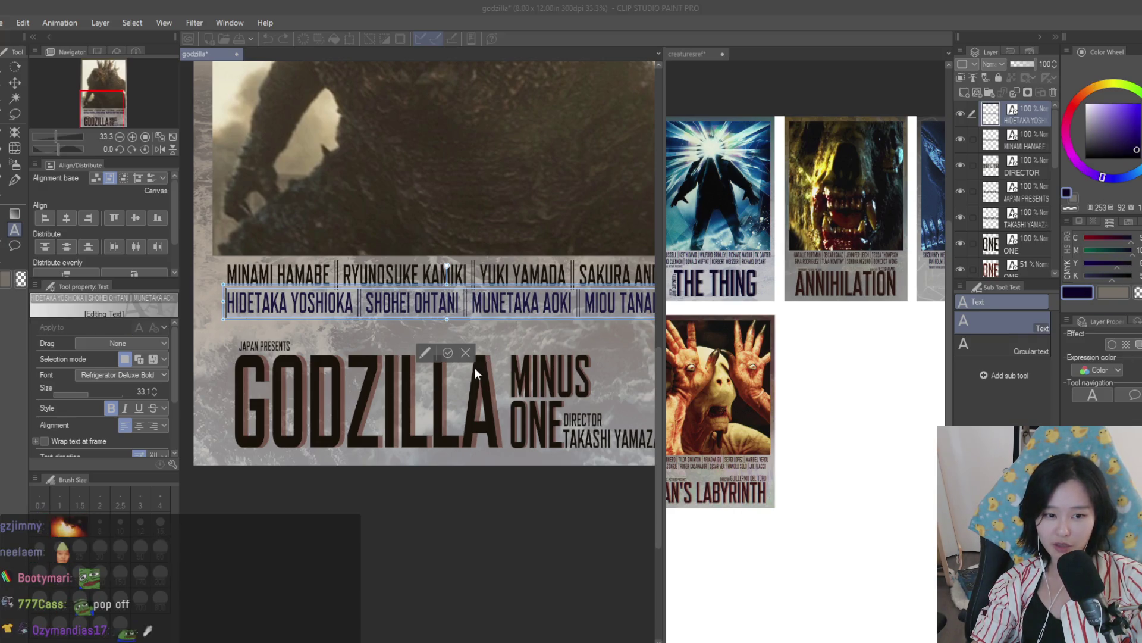
pyautogui.press('Escape')
pyautogui.scroll(-2, 529, 461)
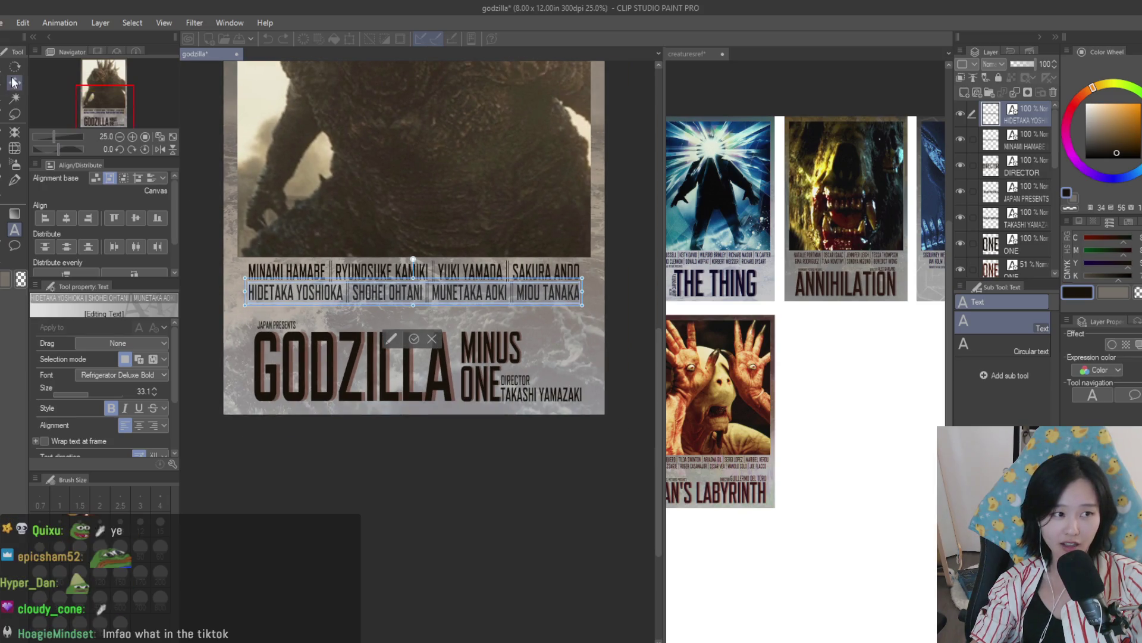
pyautogui.press('k')
pyautogui.scroll(3, 539, 398)
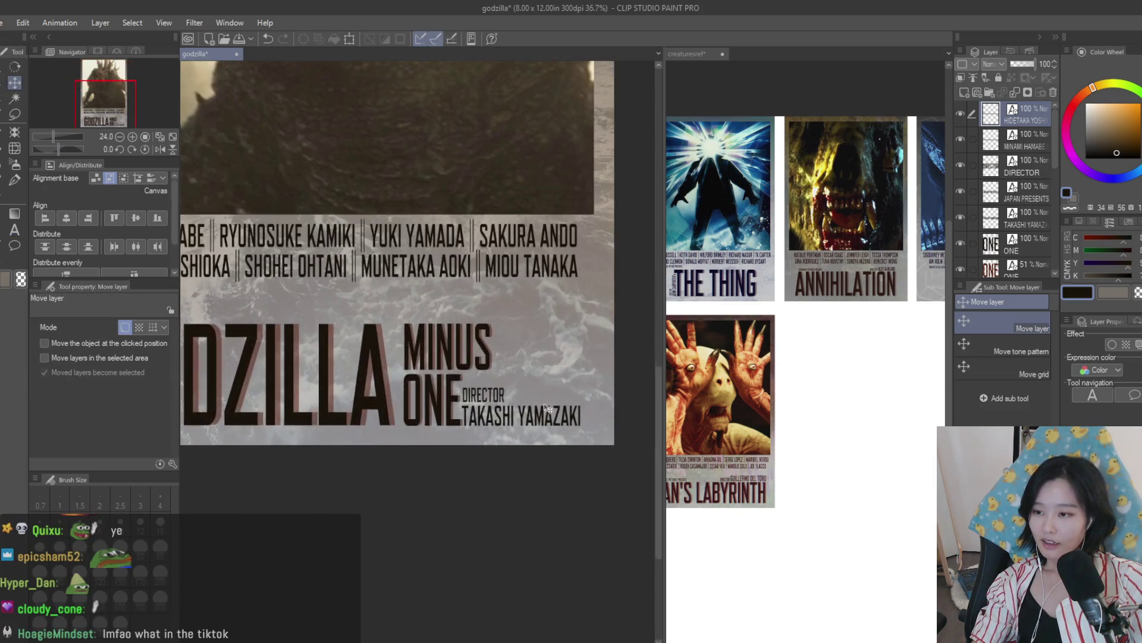
pyautogui.scroll(2, 539, 398)
pyautogui.scroll(-4, 576, 400)
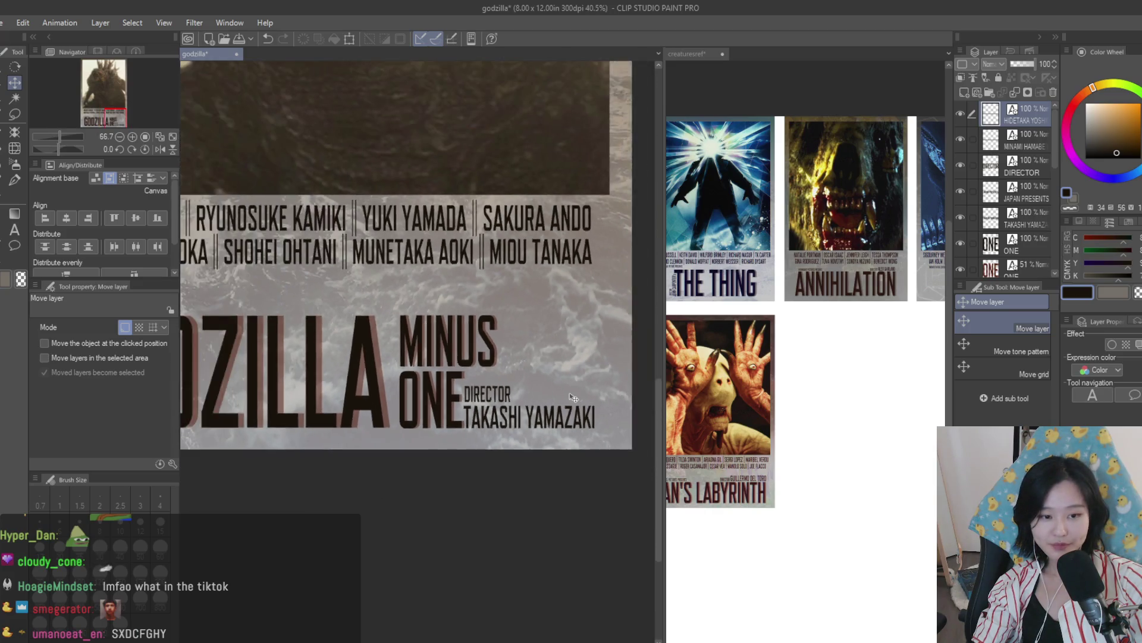
pyautogui.scroll(-3, 576, 400)
pyautogui.scroll(3, 562, 288)
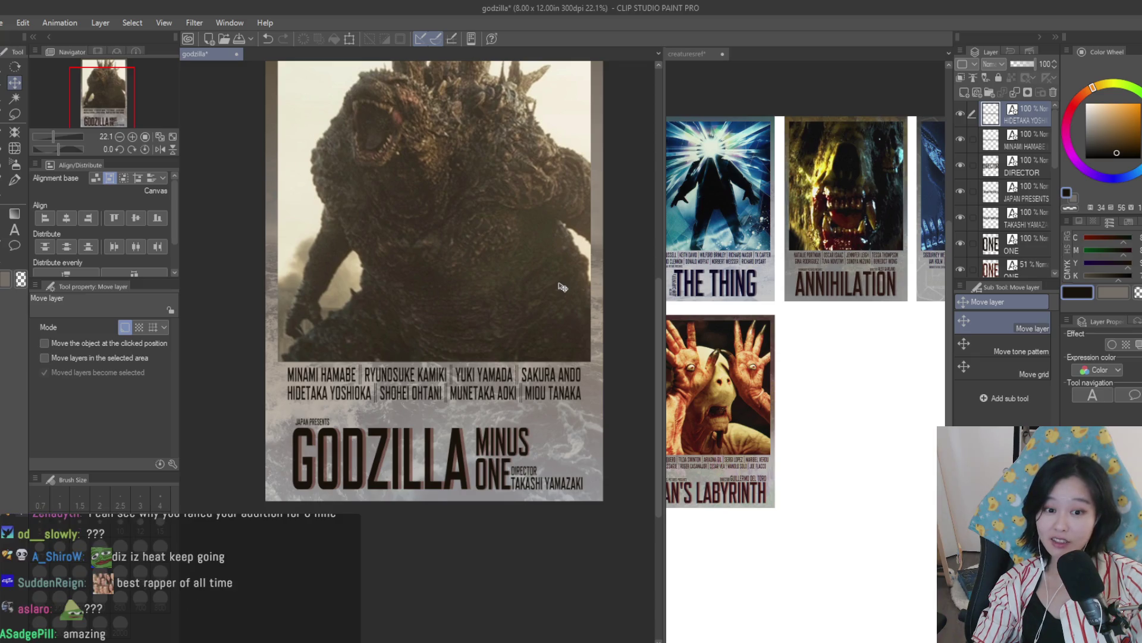
# Step: Zoom around the Godzilla Minus One poster to review the recoloured title and credits
pyautogui.scroll(-3, 532, 346)
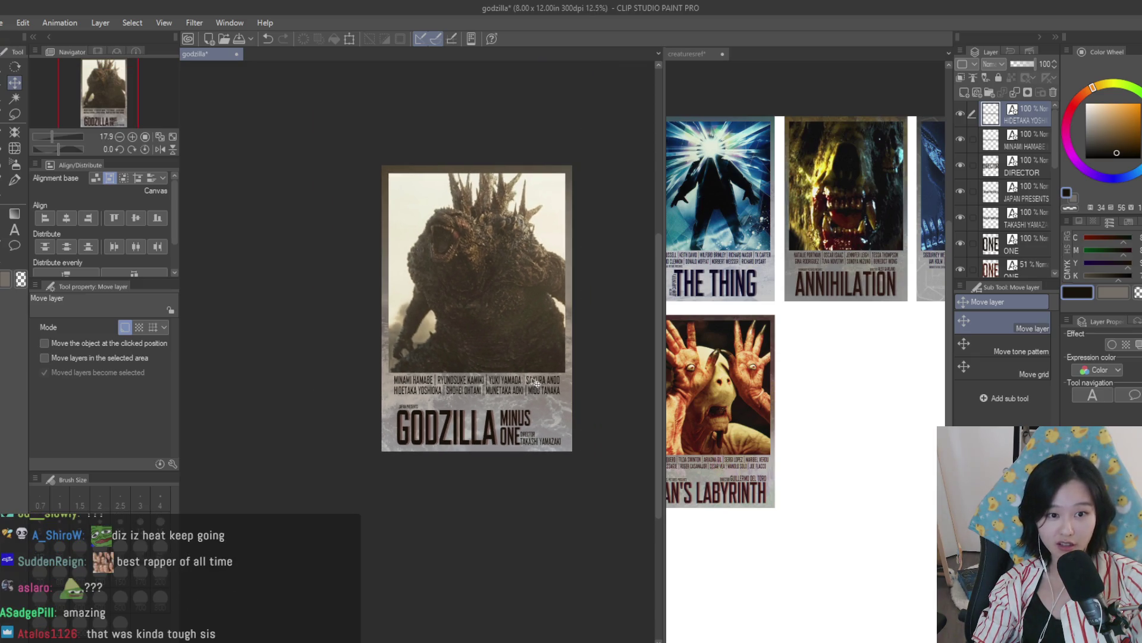
pyautogui.scroll(1, 531, 347)
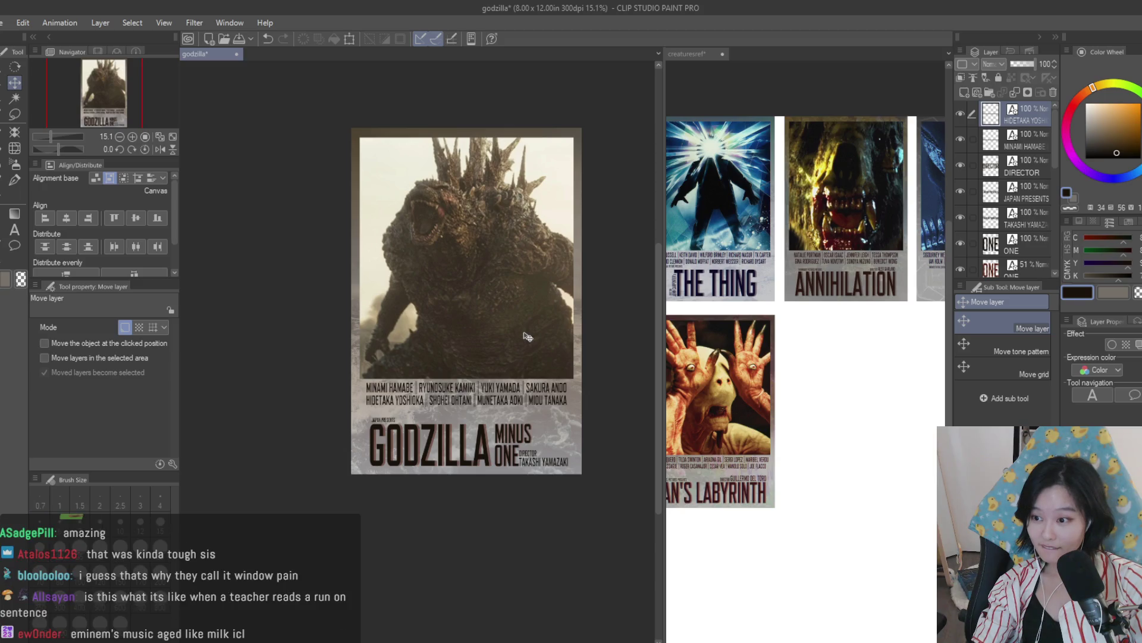
pyautogui.scroll(2, 528, 337)
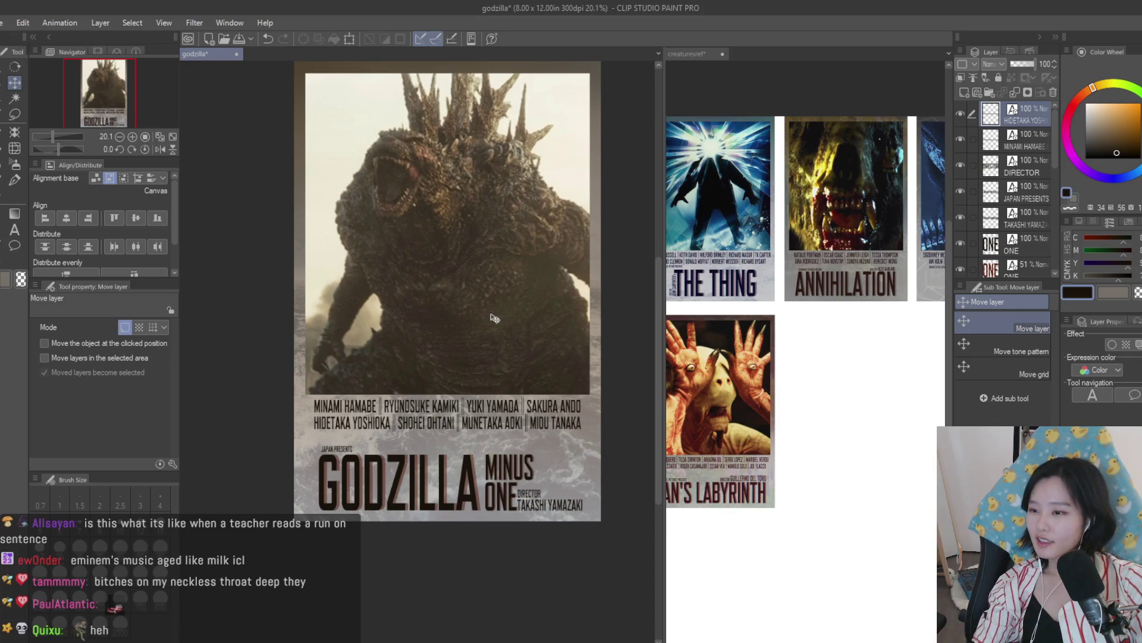
pyautogui.scroll(-2, 500, 316)
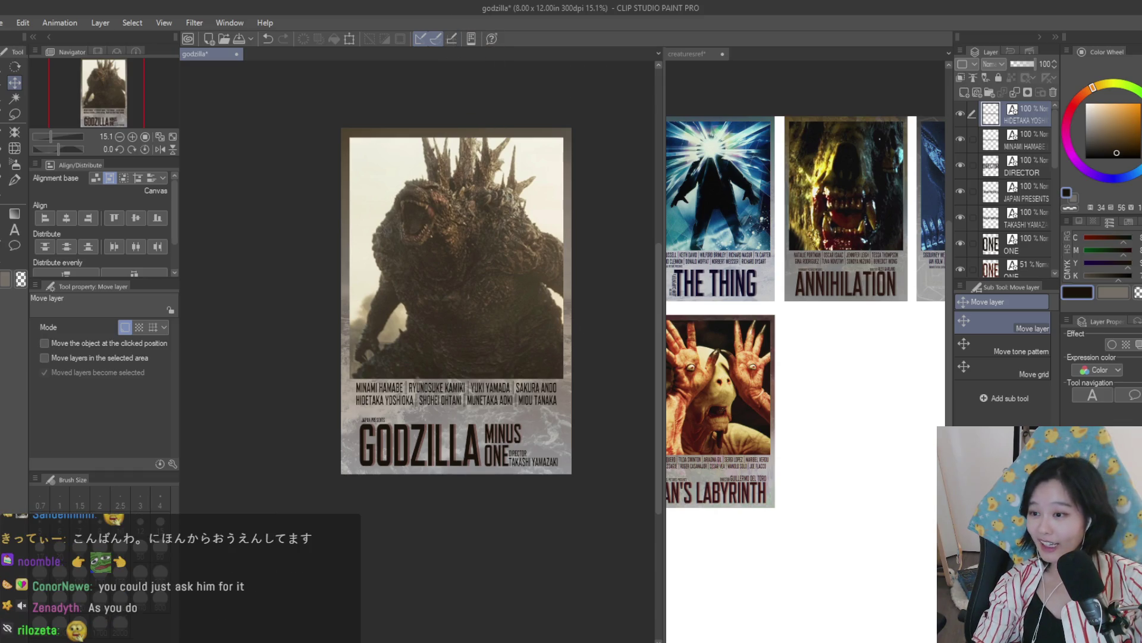
pyautogui.scroll(10, 466, 386)
pyautogui.scroll(-4, 466, 385)
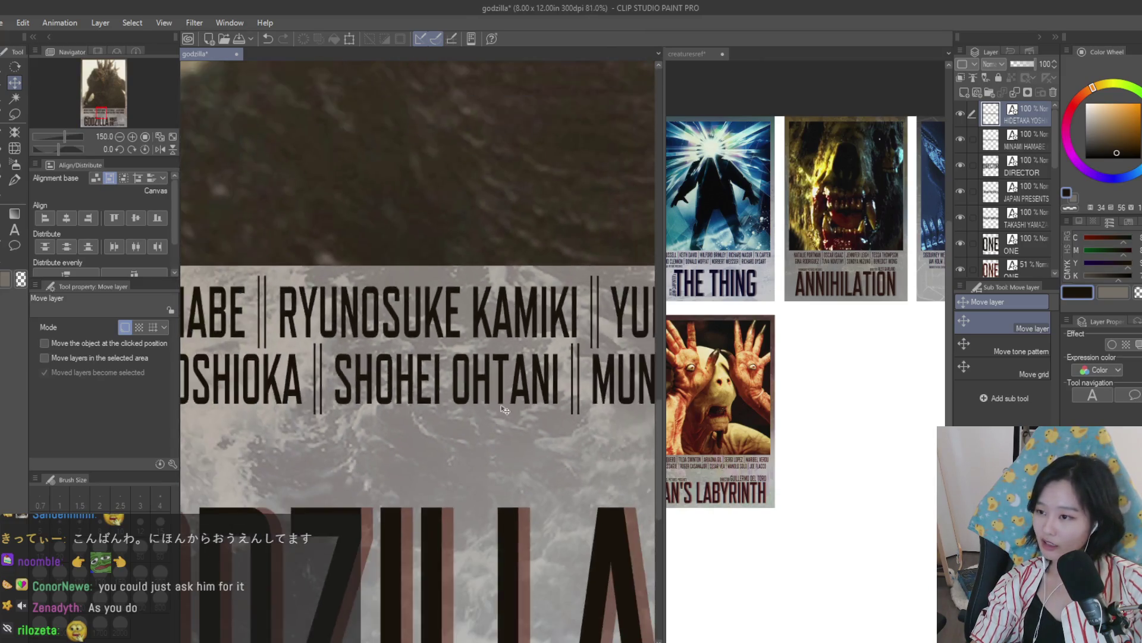
pyautogui.scroll(-6, 505, 409)
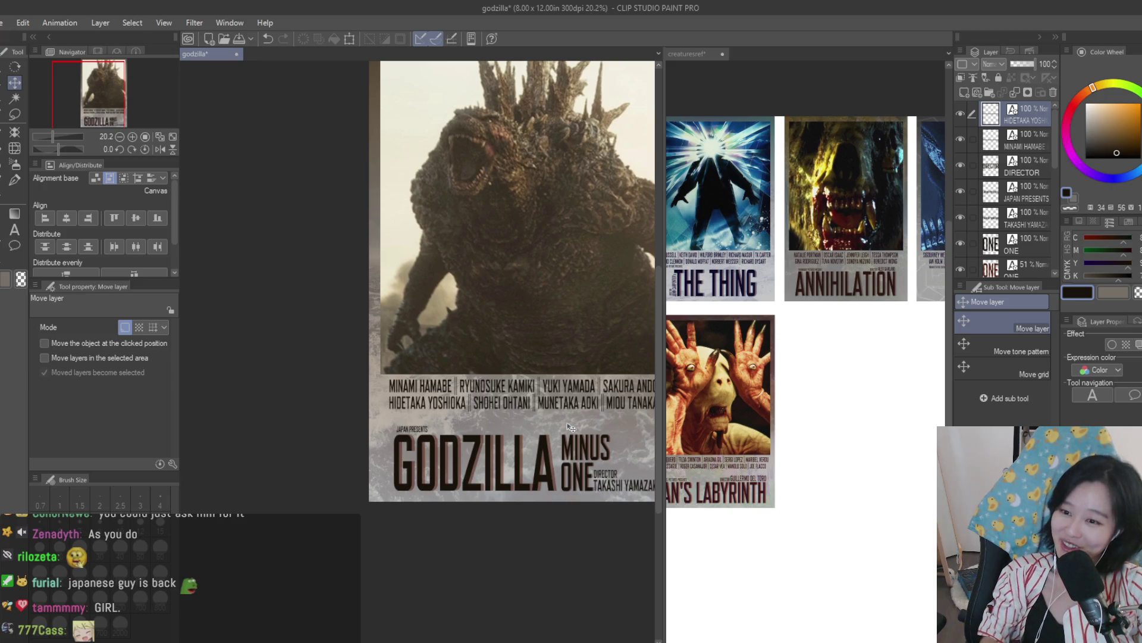
pyautogui.scroll(-3, 570, 428)
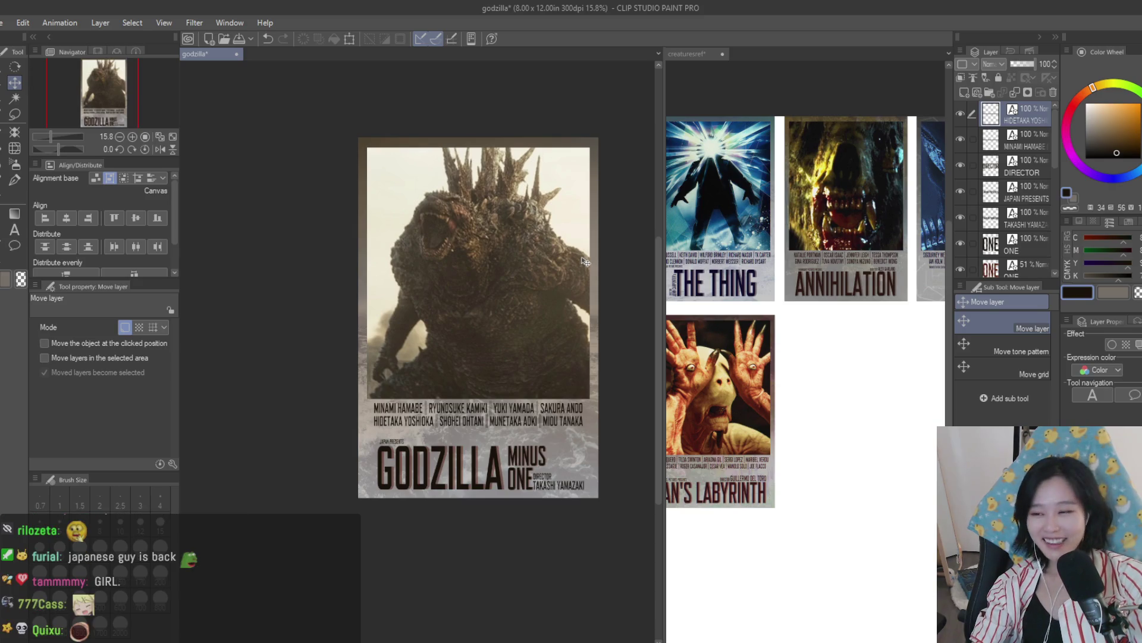
# Step: Save the poster with Ctrl+S
pyautogui.hotkey('ctrl', 's')
pyautogui.scroll(1, 584, 262)
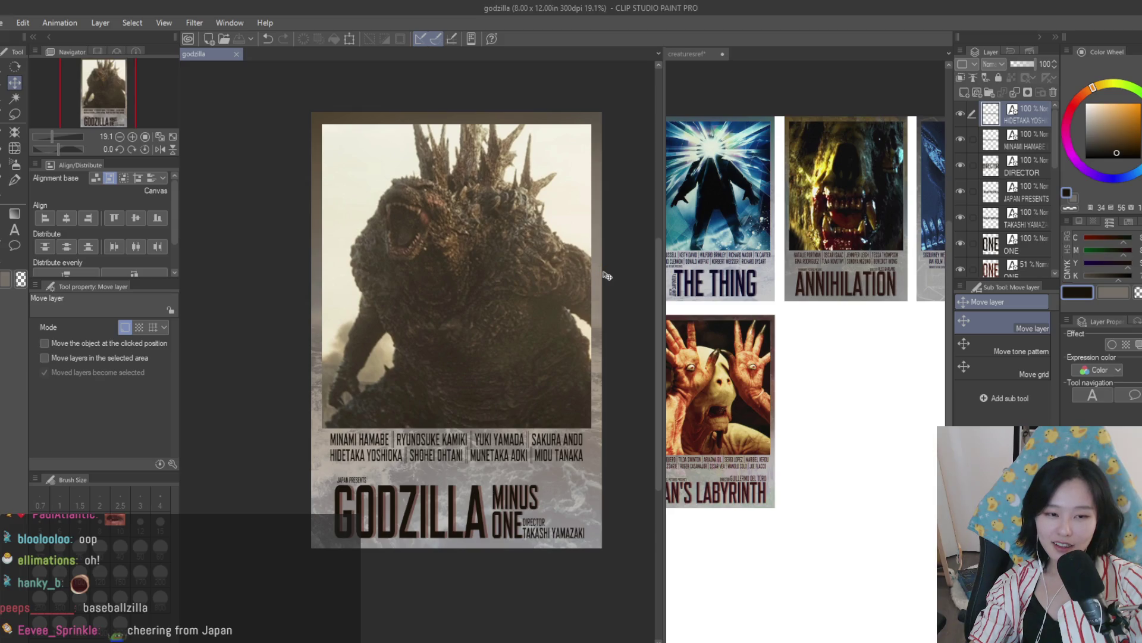
pyautogui.scroll(-2, 605, 293)
pyautogui.scroll(1, 619, 266)
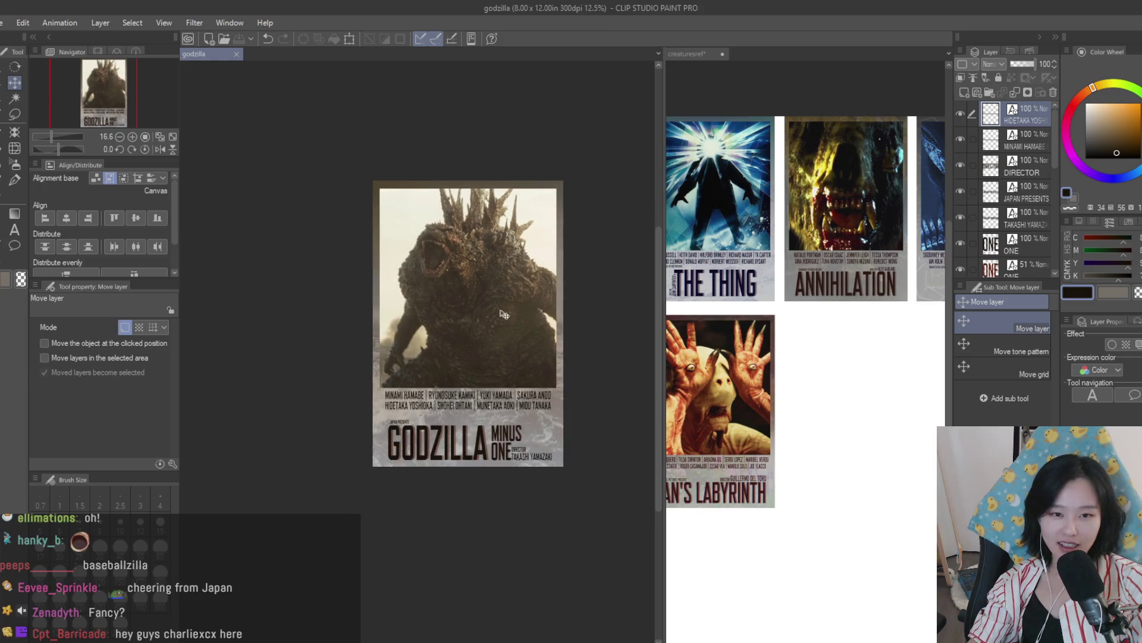
# Step: Return to the creaturesref reference sheet and clear its current selection
pyautogui.click(761, 312)
pyautogui.scroll(2, 804, 323)
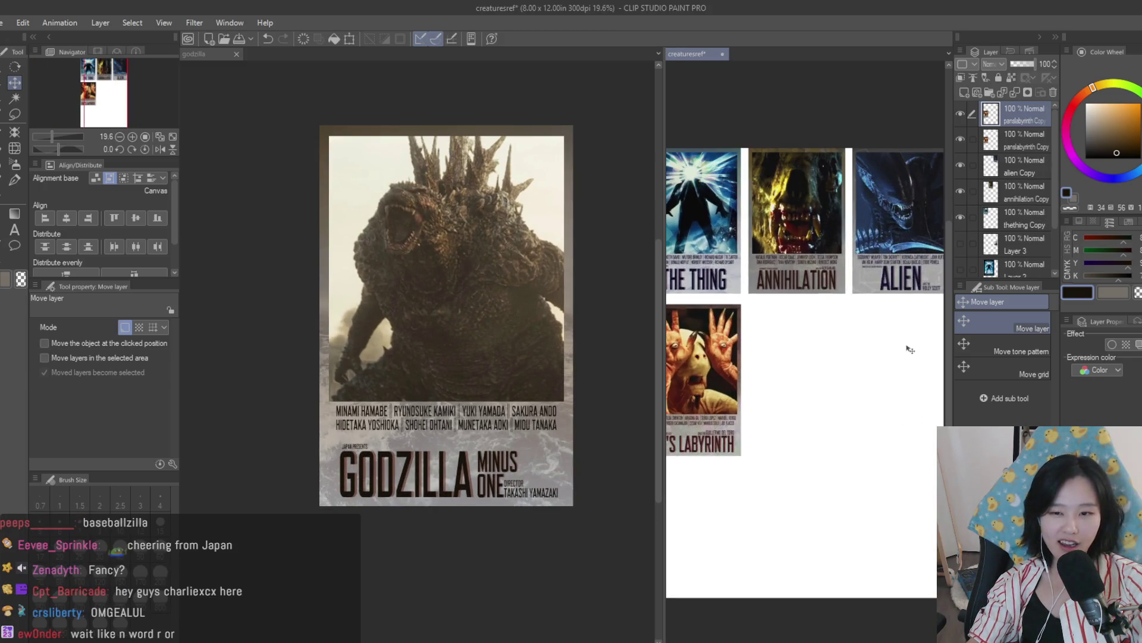
pyautogui.scroll(-2, 875, 357)
pyautogui.scroll(2, 818, 372)
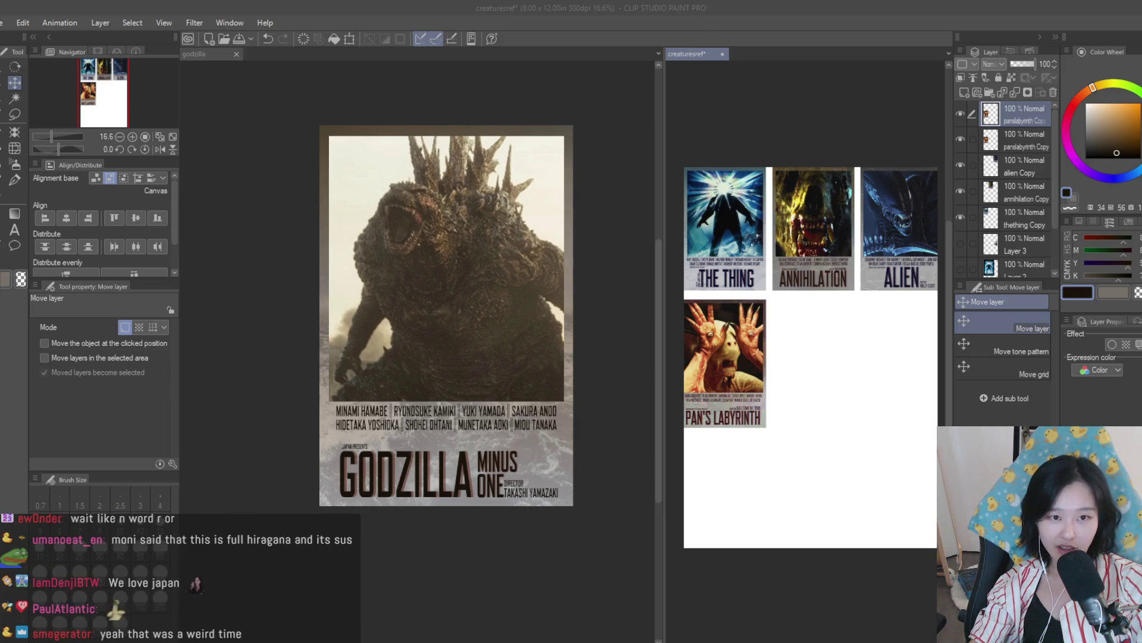
pyautogui.hotkey('ctrl', 'd')
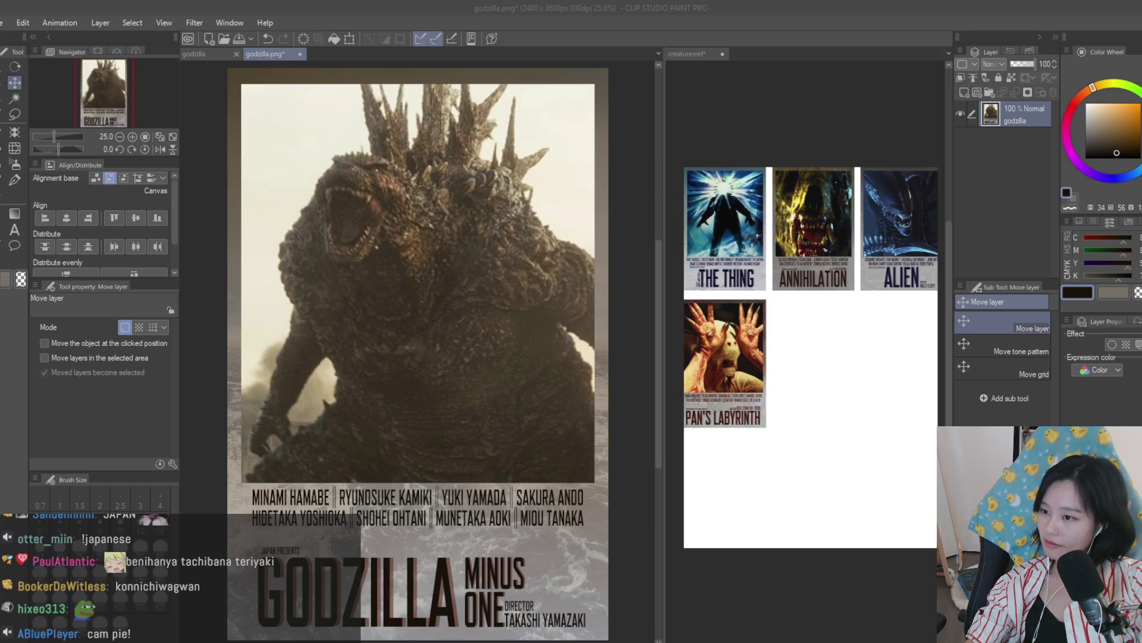
# Step: Zoom over the single-layer godzilla.png poster to check it, then select the entire image
pyautogui.click(499, 284)
pyautogui.scroll(-3, 498, 283)
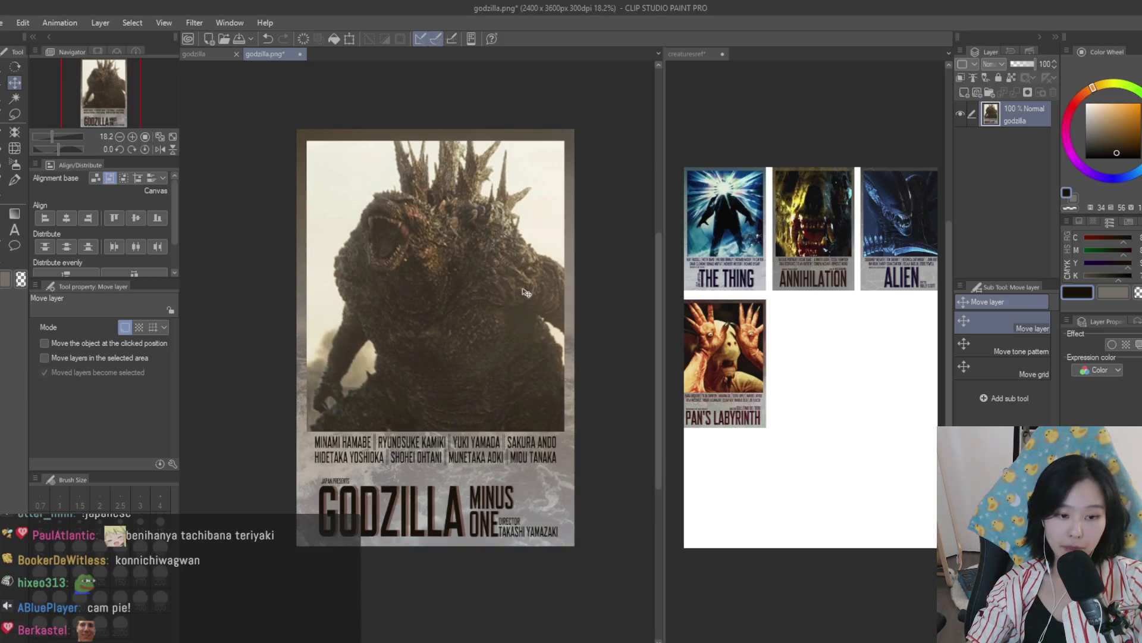
pyautogui.scroll(1, 499, 283)
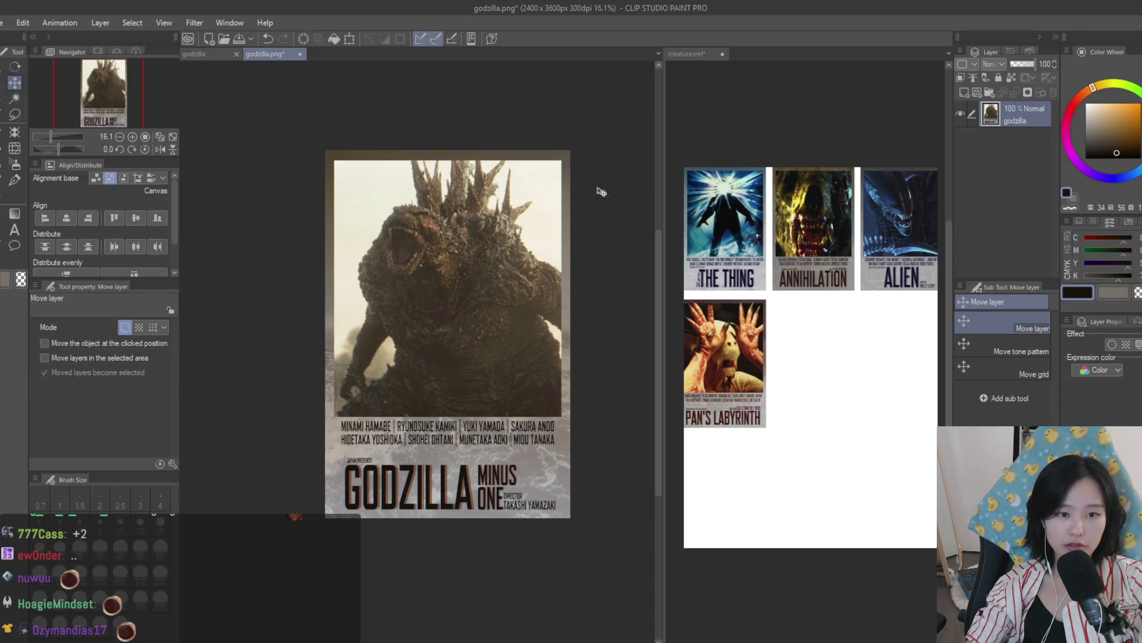
pyautogui.scroll(3, 452, 306)
pyautogui.scroll(-3, 452, 306)
pyautogui.scroll(5, 598, 422)
pyautogui.scroll(-5, 598, 422)
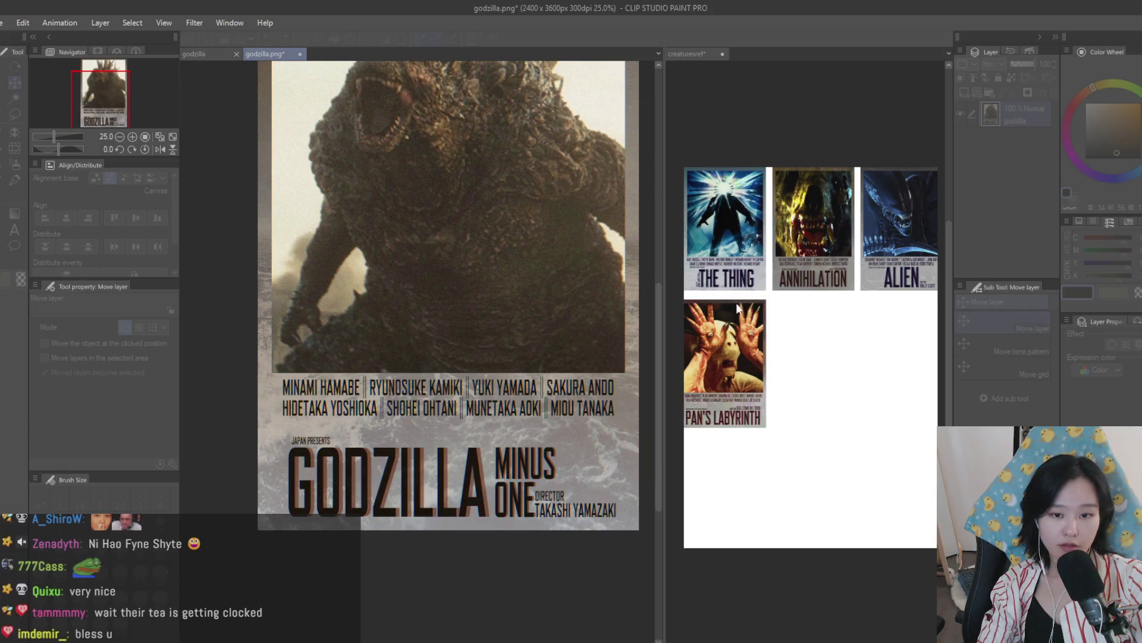
pyautogui.scroll(-2, 539, 346)
pyautogui.scroll(-2, 539, 346)
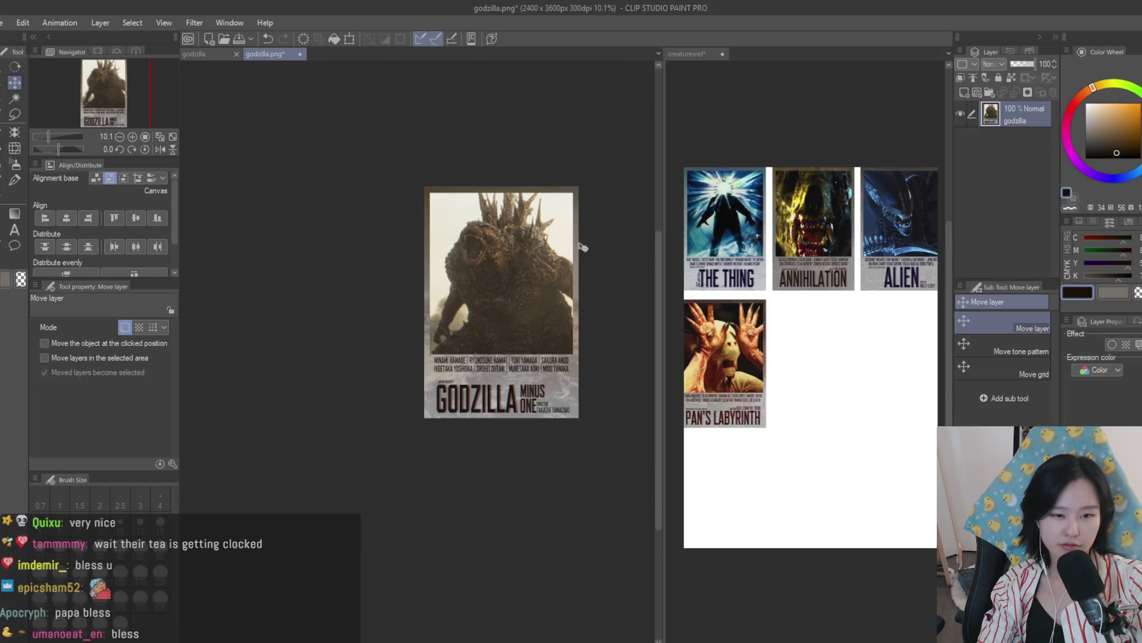
pyautogui.scroll(2, 584, 237)
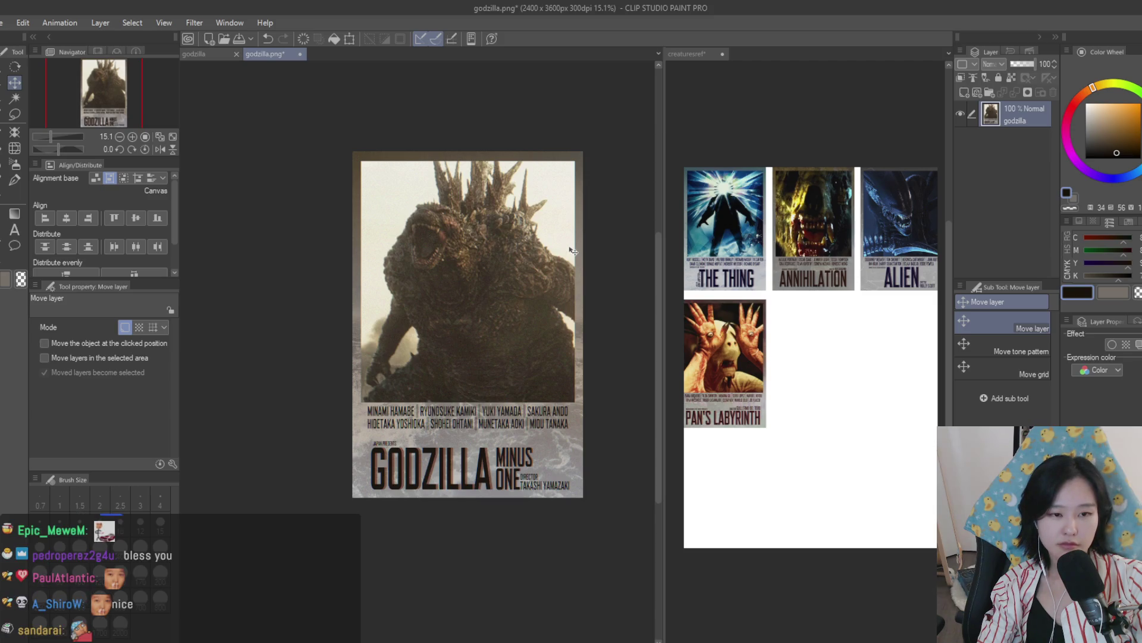
pyautogui.scroll(-1, 559, 242)
pyautogui.scroll(1, 559, 263)
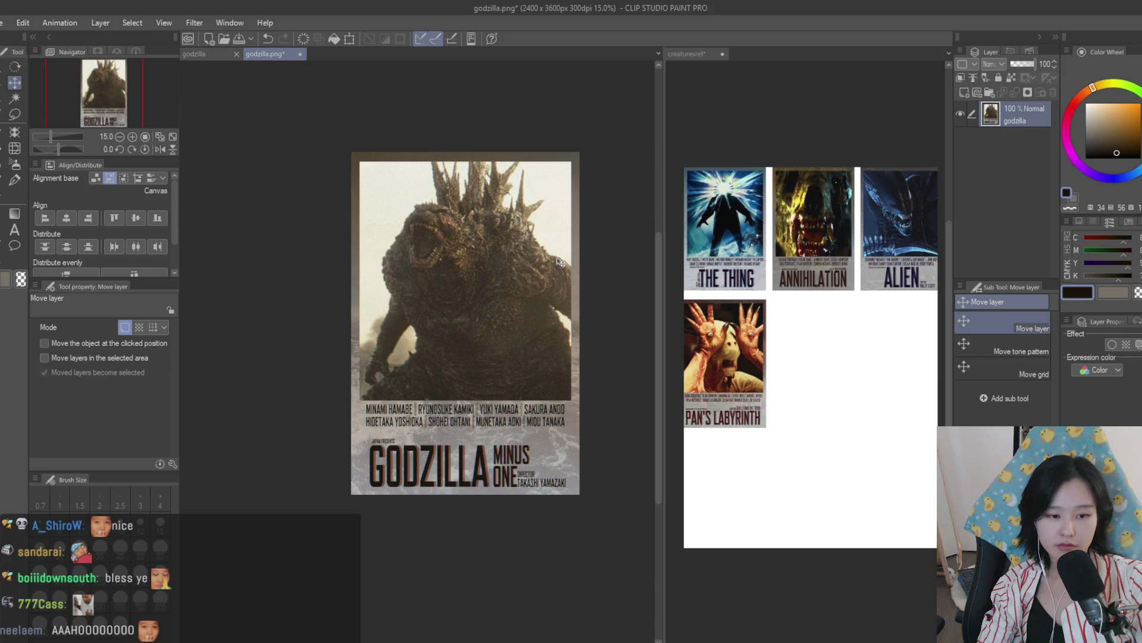
pyautogui.scroll(1, 559, 263)
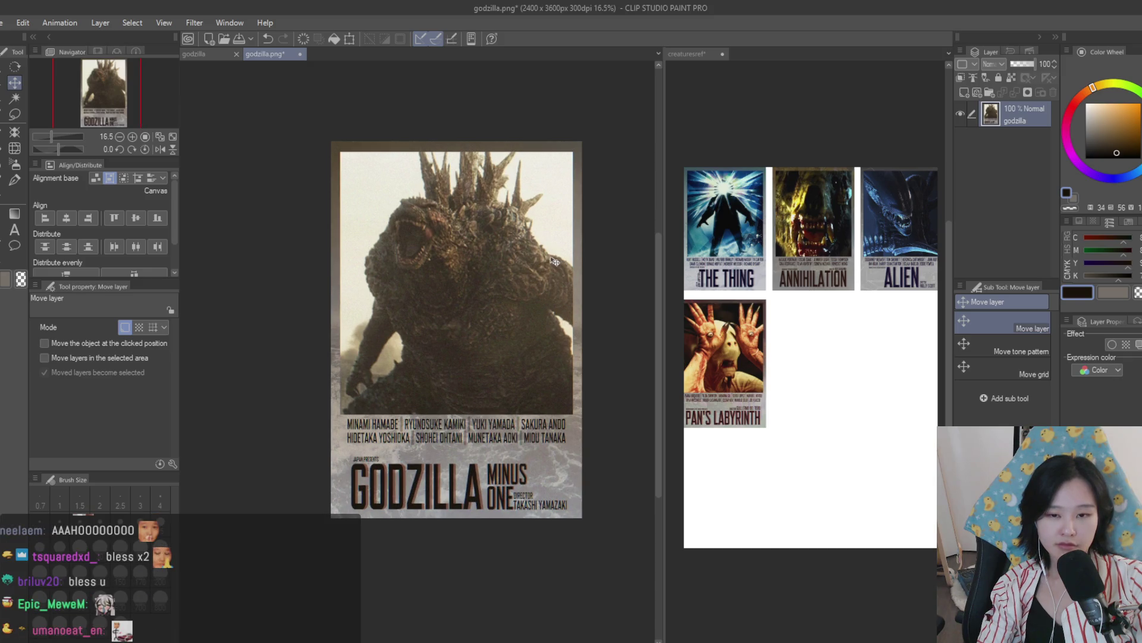
pyautogui.hotkey('ctrl', 'a')
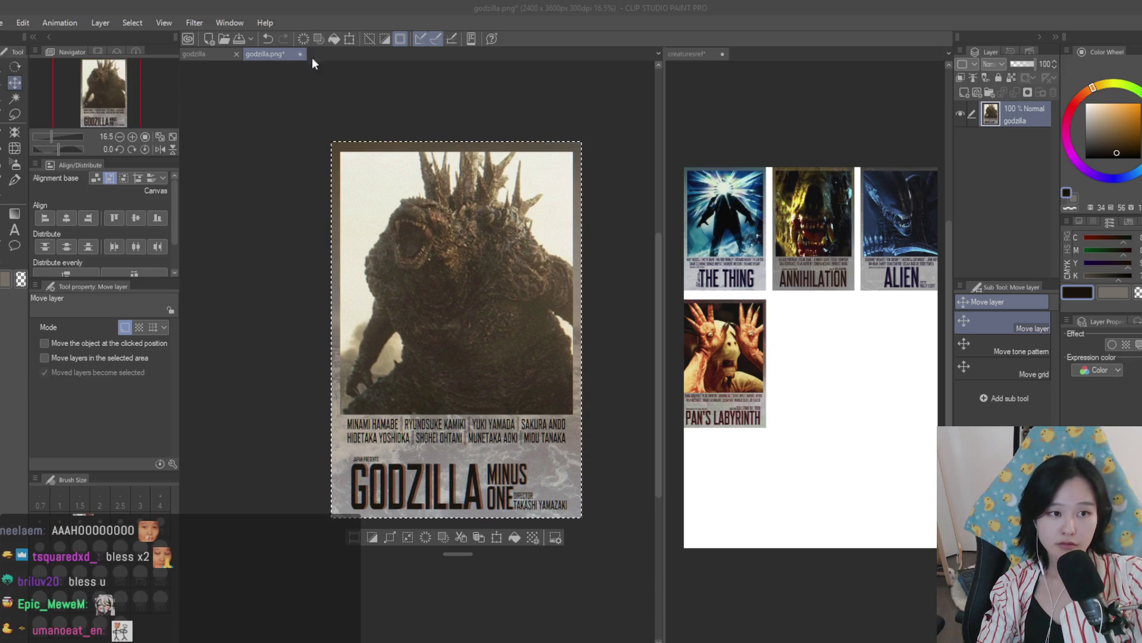
# Step: Paste the Godzilla poster into creaturesref, scaled into the slot beside Pan's Labyrinth, then open Annihilation
pyautogui.hotkey('ctrl', 'c')
pyautogui.click(840, 272)
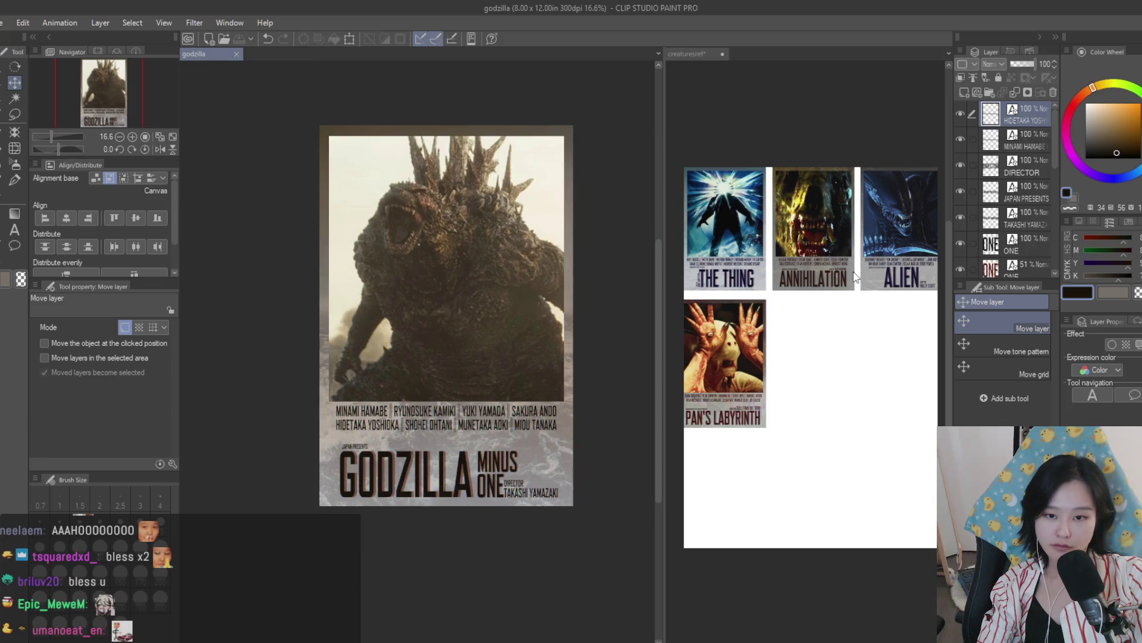
pyautogui.hotkey('ctrl', 'v')
pyautogui.hotkey('ctrl', 't')
pyautogui.moveTo(899, 473)
pyautogui.mouseDown()
pyautogui.moveTo(868, 462)
pyautogui.moveTo(854, 428)
pyautogui.mouseUp()
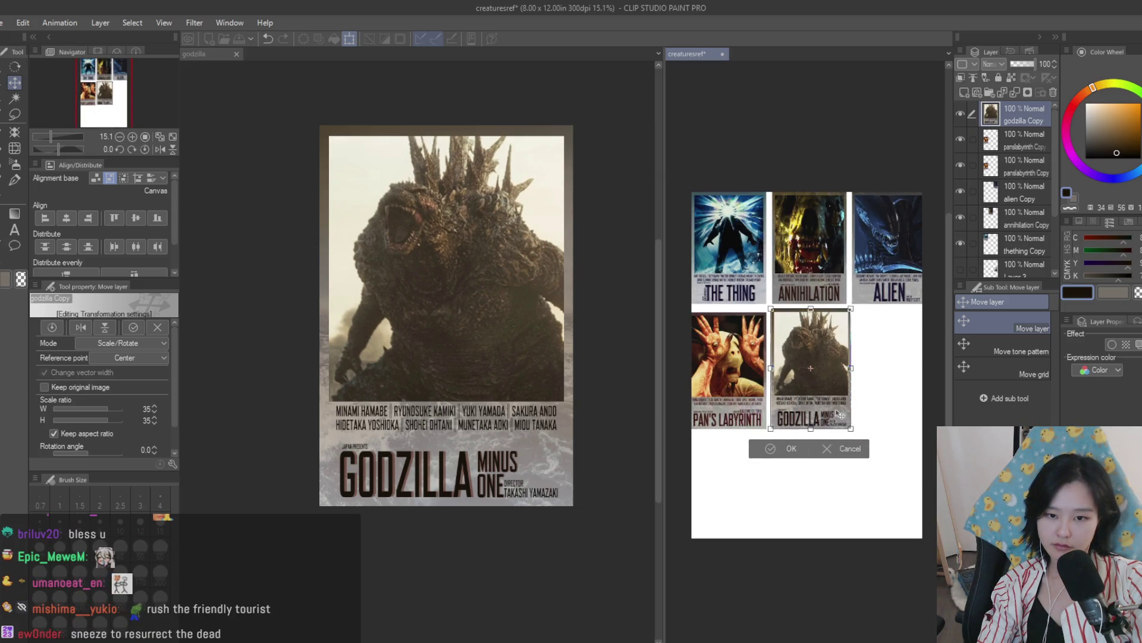
pyautogui.press('Return')
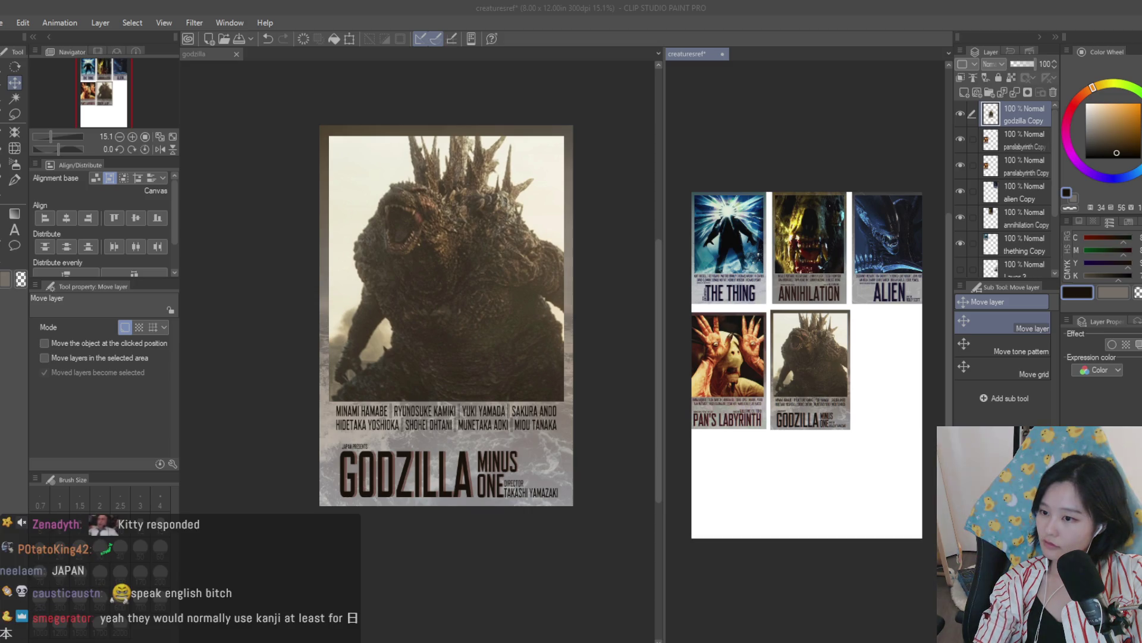
pyautogui.click(958, 6)
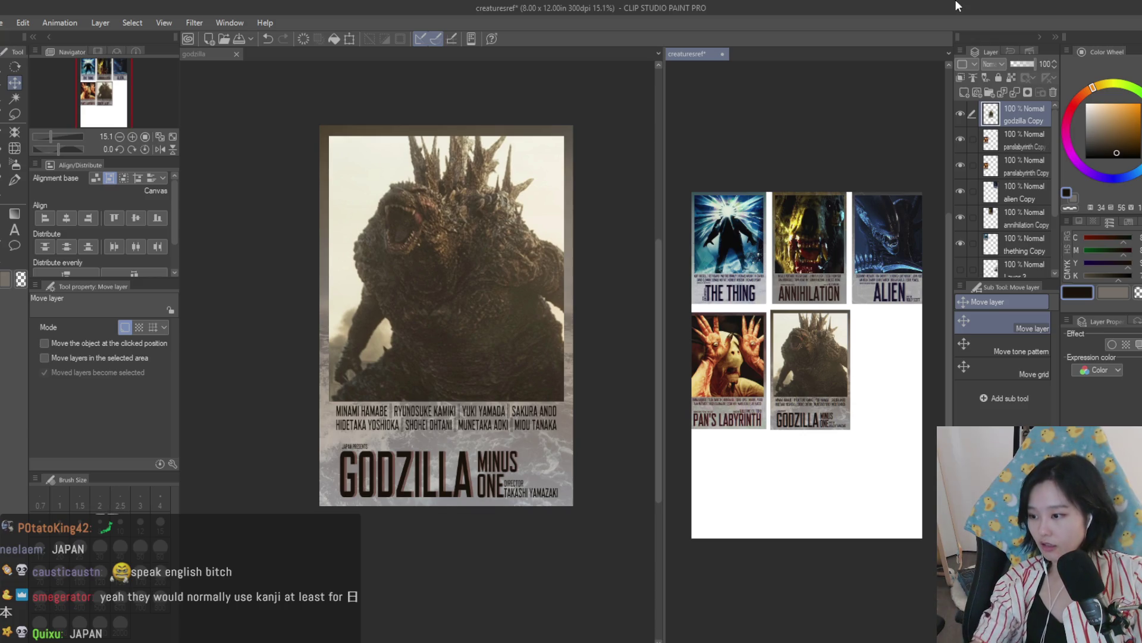
pyautogui.click(587, 235)
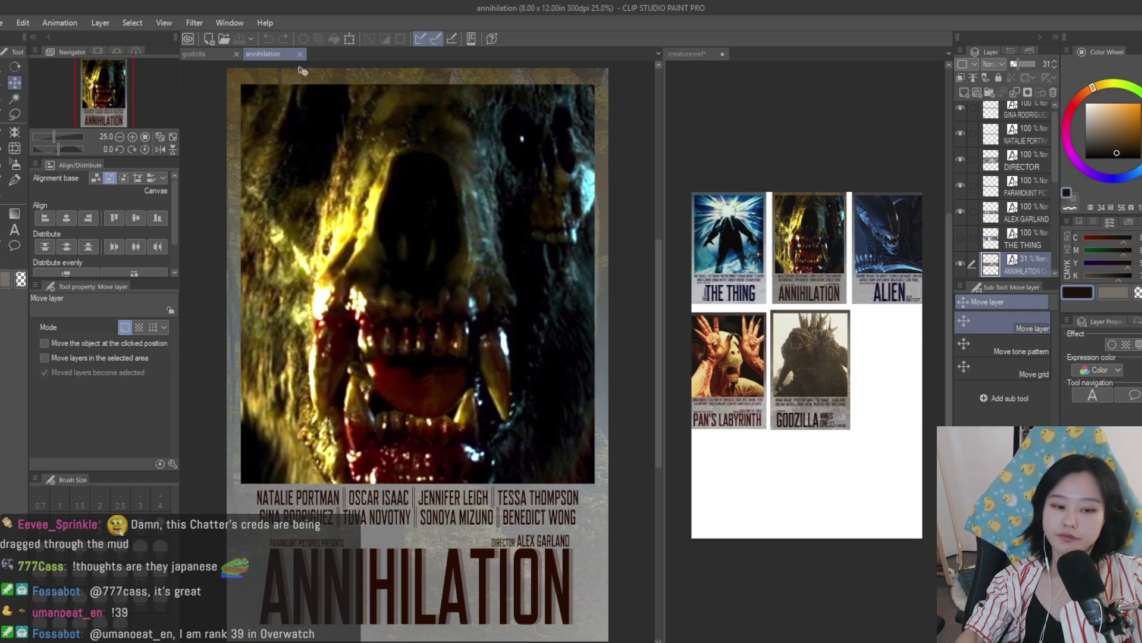
# Step: Move the faint 31% ANNIHILATION copy layer beneath the main title and start editing its text
pyautogui.scroll(-5, 300, 85)
pyautogui.scroll(1, 493, 465)
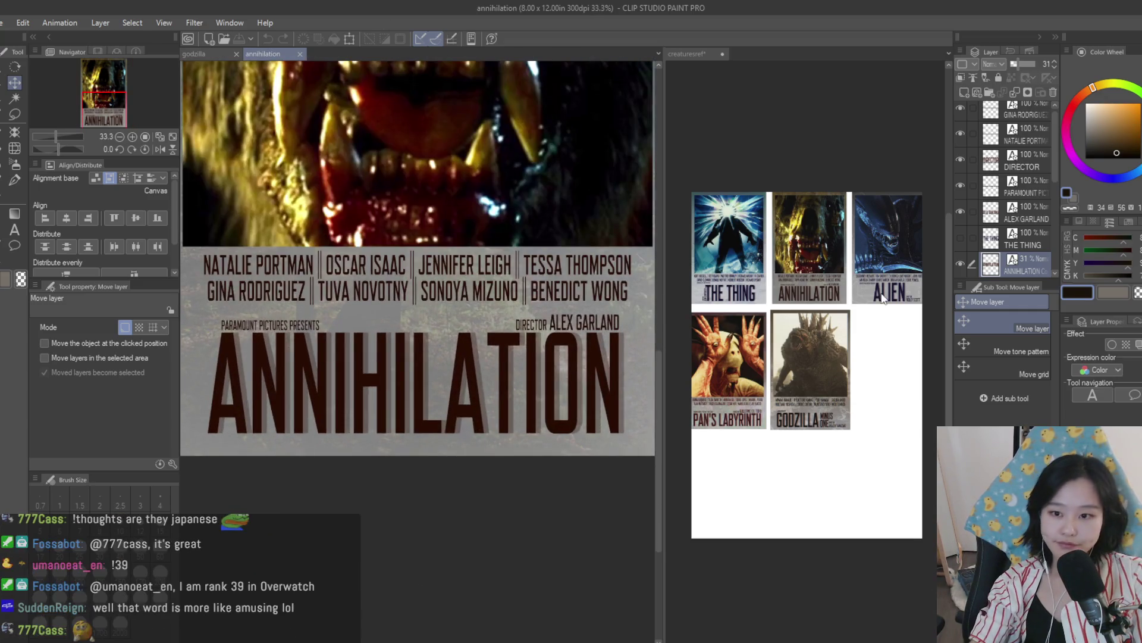
pyautogui.scroll(-2, 1000, 241)
pyautogui.moveTo(1035, 235); pyautogui.dragTo(1039, 233)
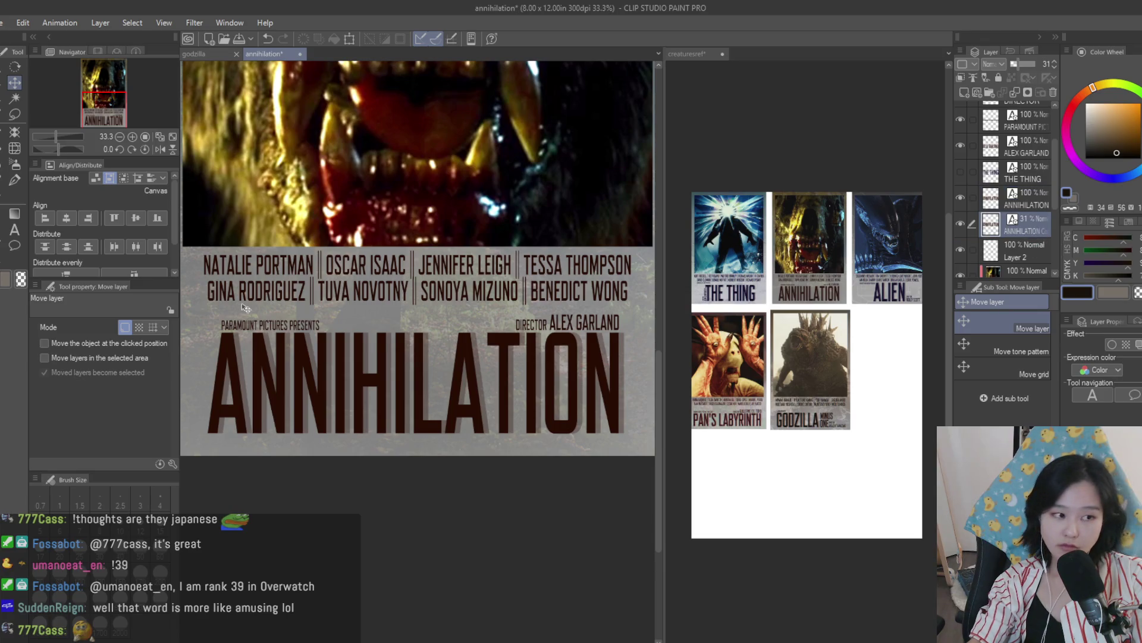
pyautogui.click(14, 230)
pyautogui.click(416, 380)
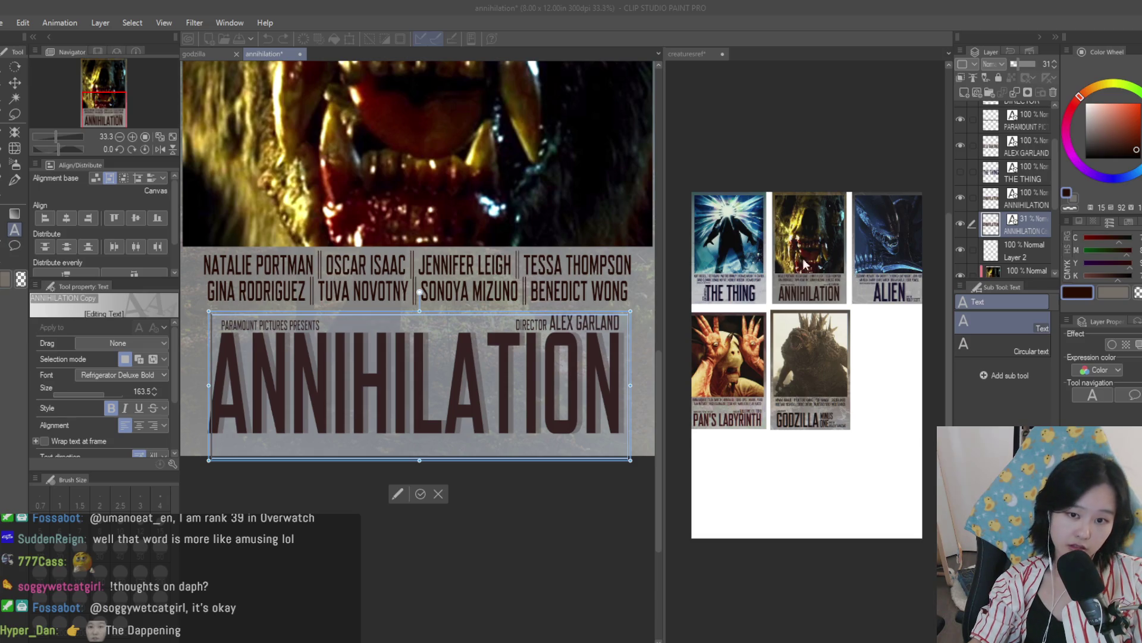
pyautogui.hotkey('ctrl', '-')
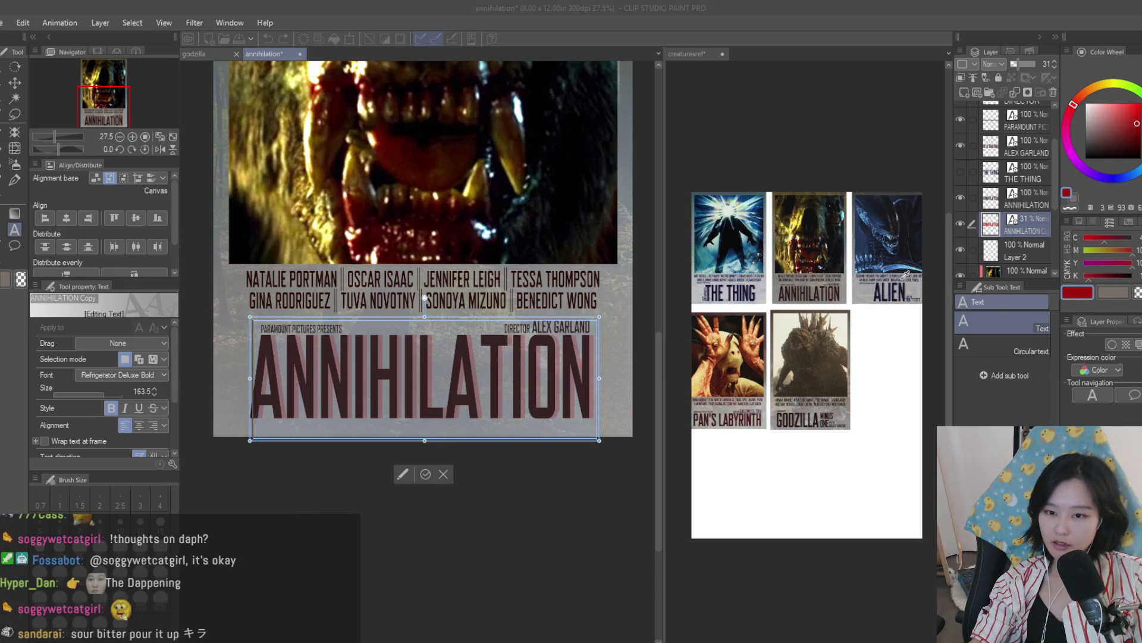
pyautogui.click(13, 83)
# Step: Recolour the ANNIHILATION title copy a darker reddish-orange and raise its opacity to 44%
pyautogui.scroll(-4, 633, 378)
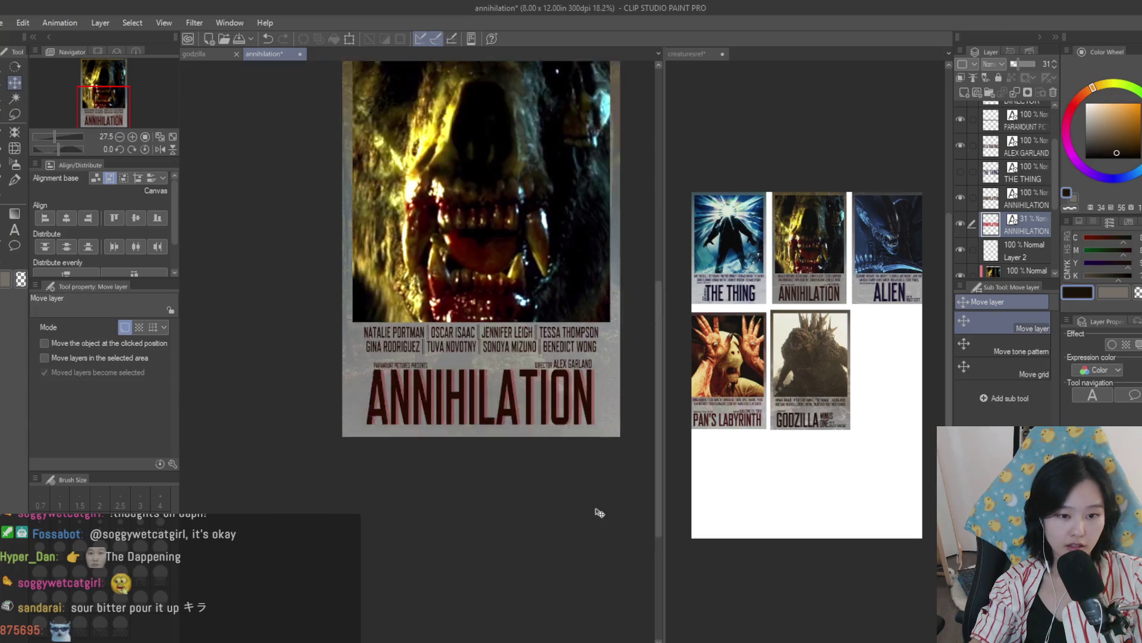
pyautogui.scroll(2, 636, 375)
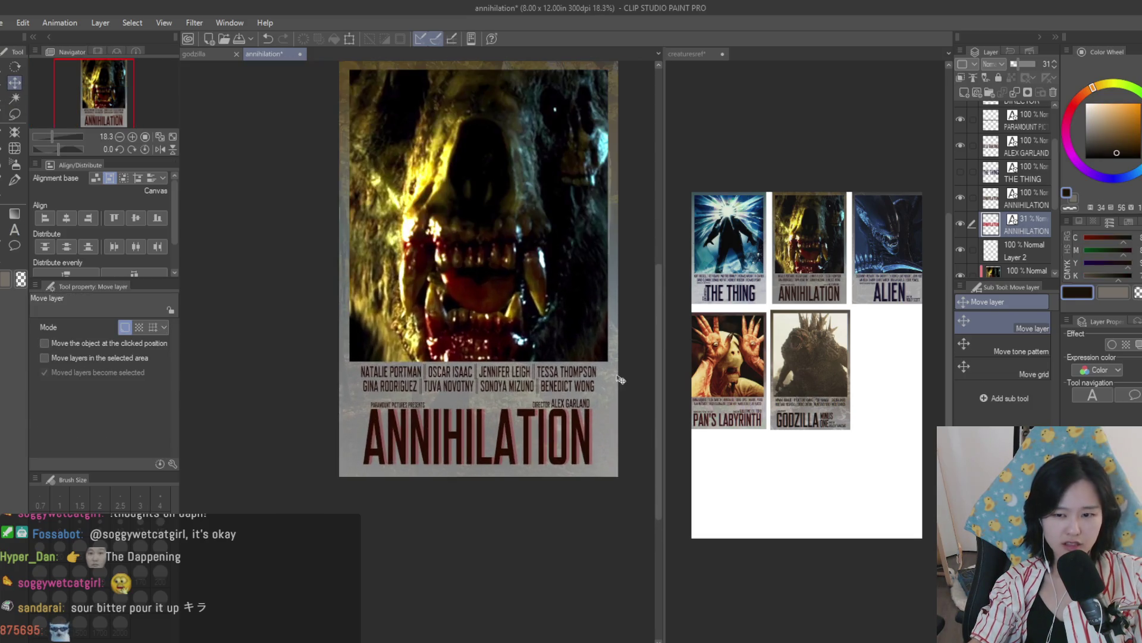
pyautogui.press('t')
pyautogui.click(387, 437)
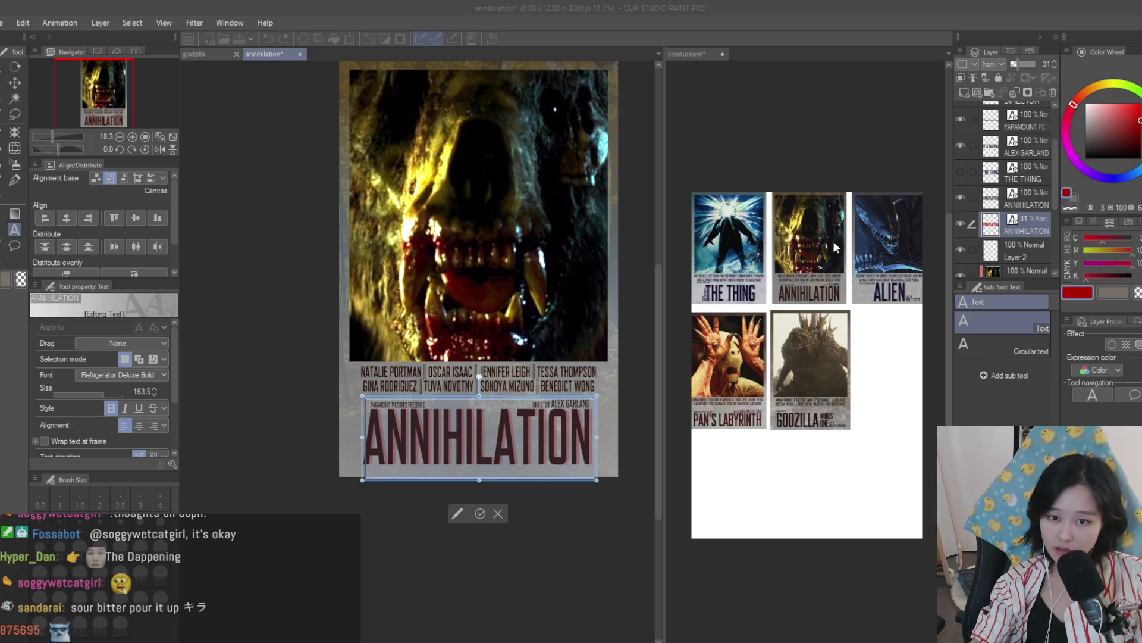
pyautogui.click(1038, 189)
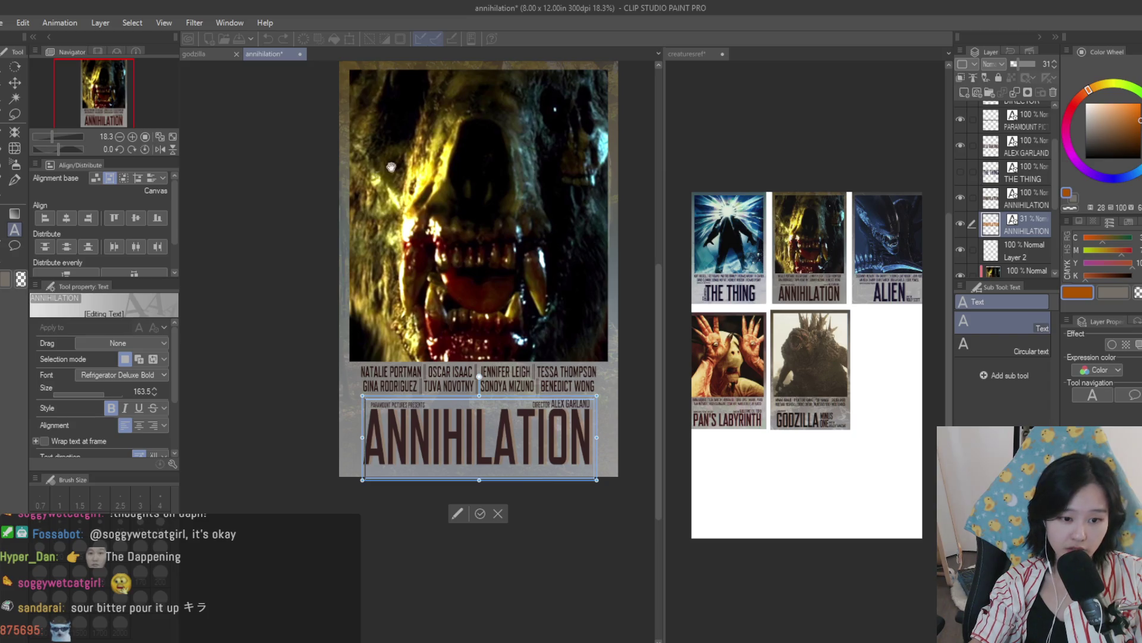
pyautogui.press('Escape')
pyautogui.click(366, 437)
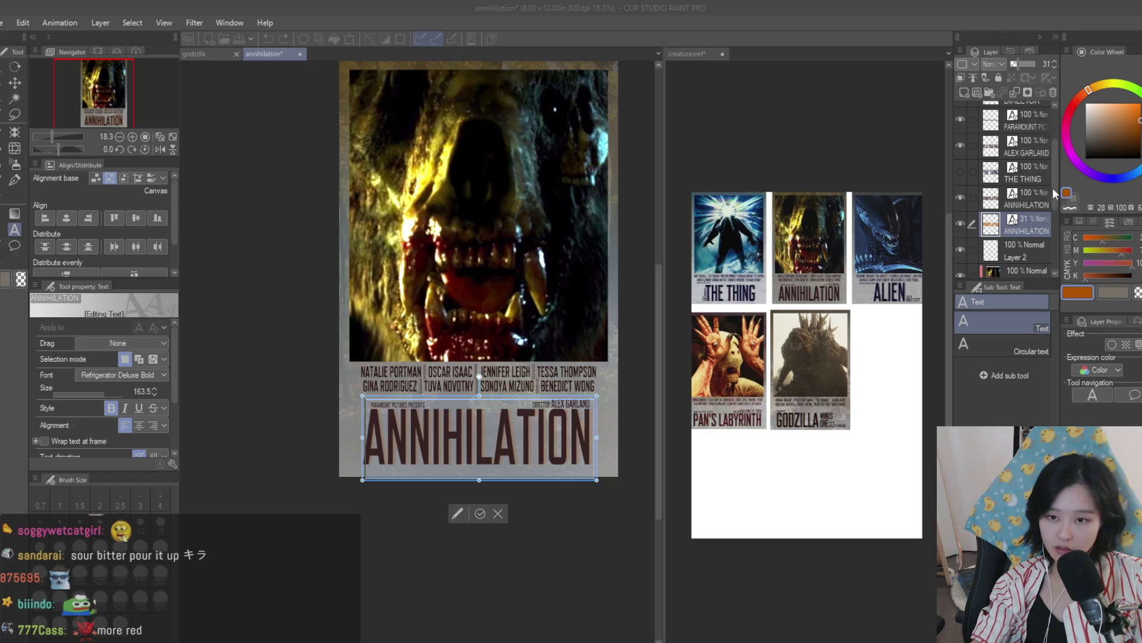
pyautogui.click(512, 183)
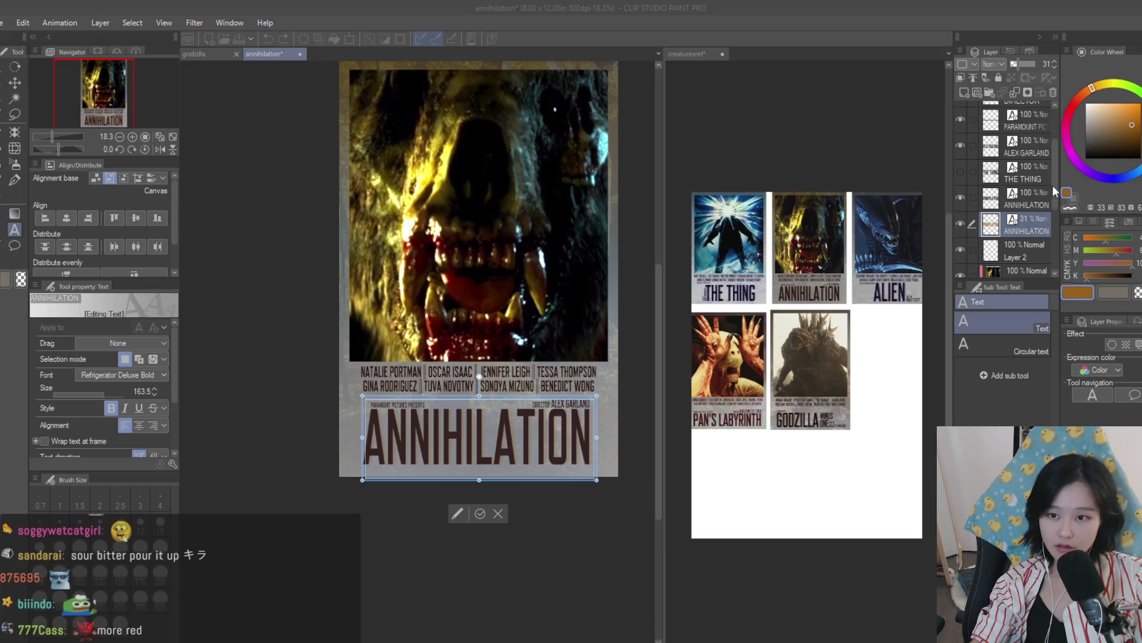
pyautogui.click(1024, 63)
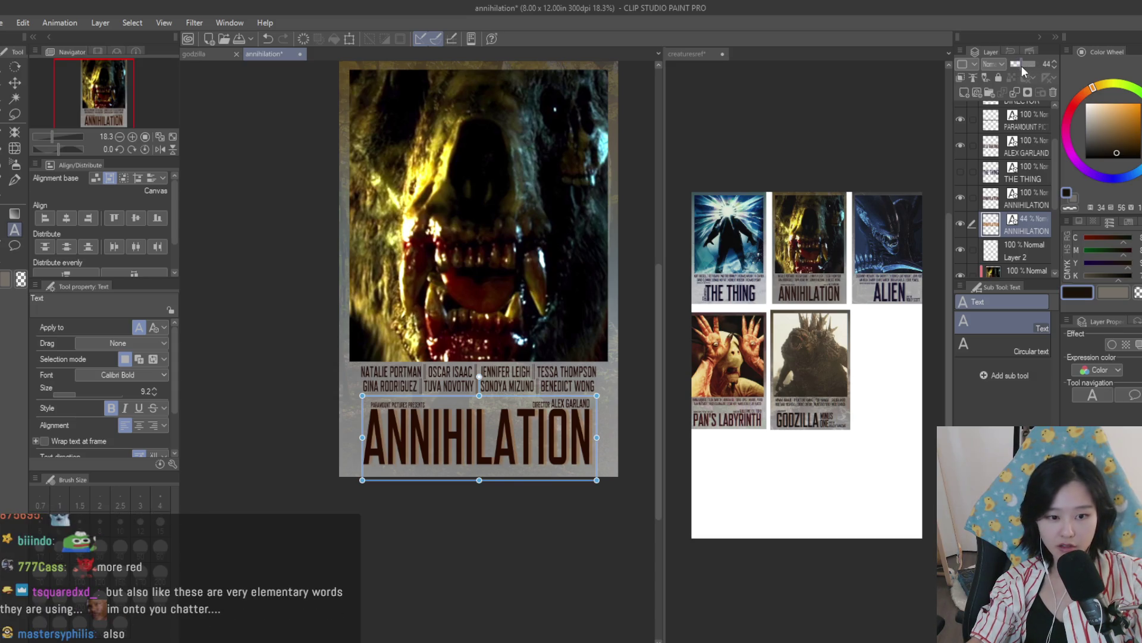
pyautogui.click(14, 82)
pyautogui.scroll(-3, 617, 386)
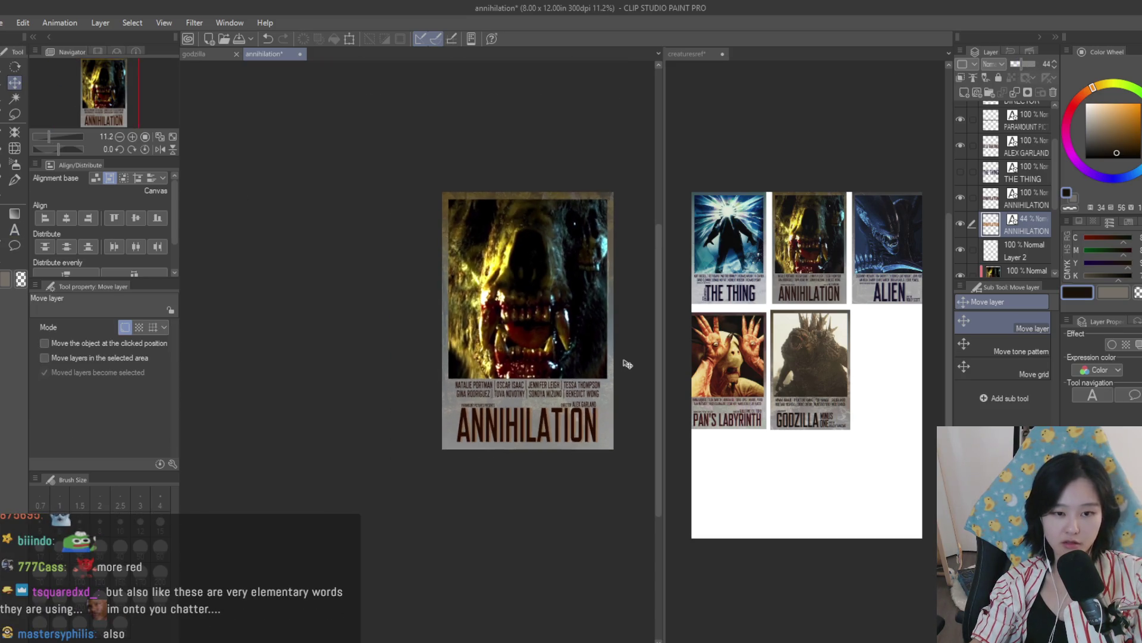
# Step: Look over the revised Annihilation poster and save it with Ctrl+S
pyautogui.scroll(4, 617, 386)
pyautogui.scroll(1, 617, 387)
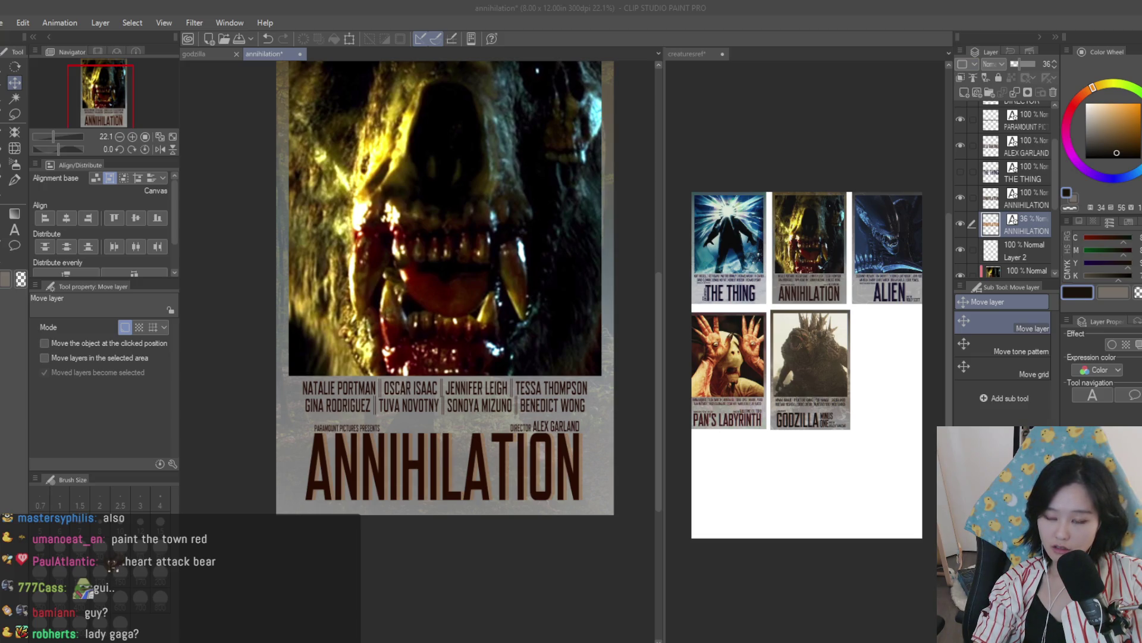
pyautogui.click(607, 182)
pyautogui.scroll(-1, 601, 381)
pyautogui.scroll(2, 607, 393)
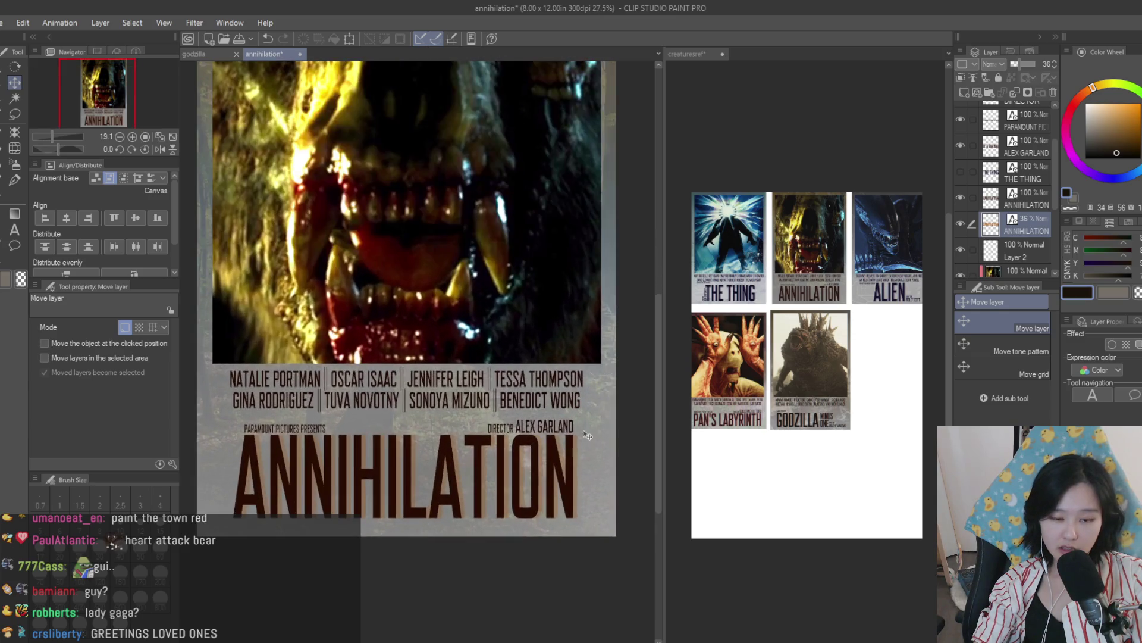
pyautogui.scroll(-4, 619, 410)
pyautogui.scroll(3, 627, 420)
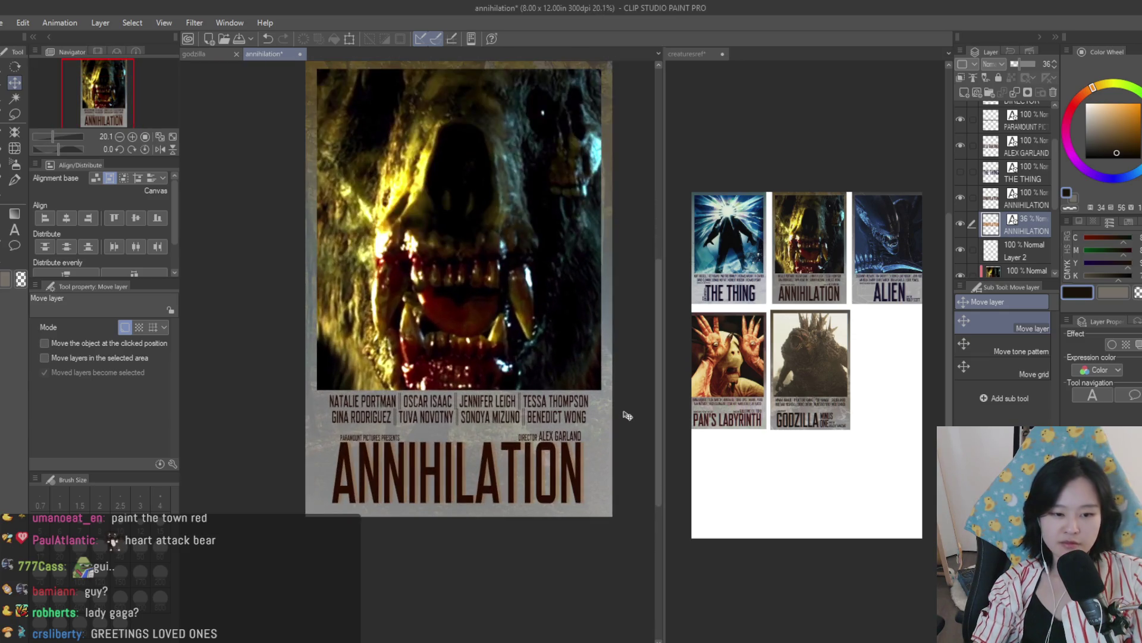
pyautogui.scroll(1, 627, 416)
pyautogui.hotkey('ctrl', 's')
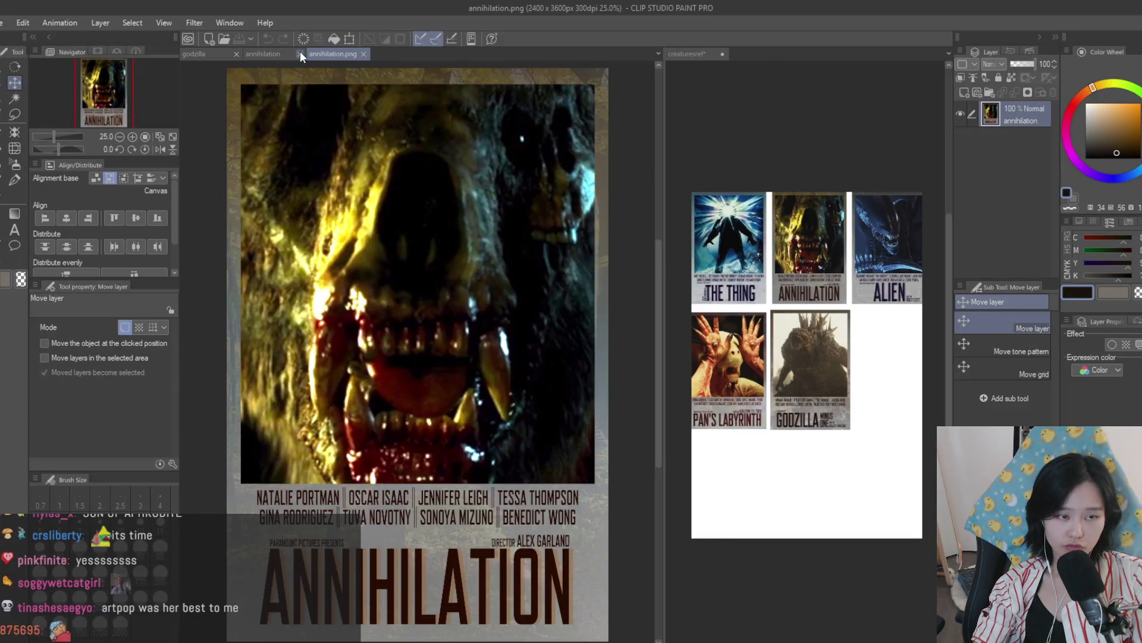
# Step: Close the layered annihilation tab and take the full flattened annihilation.png image for pasting
pyautogui.click(300, 52)
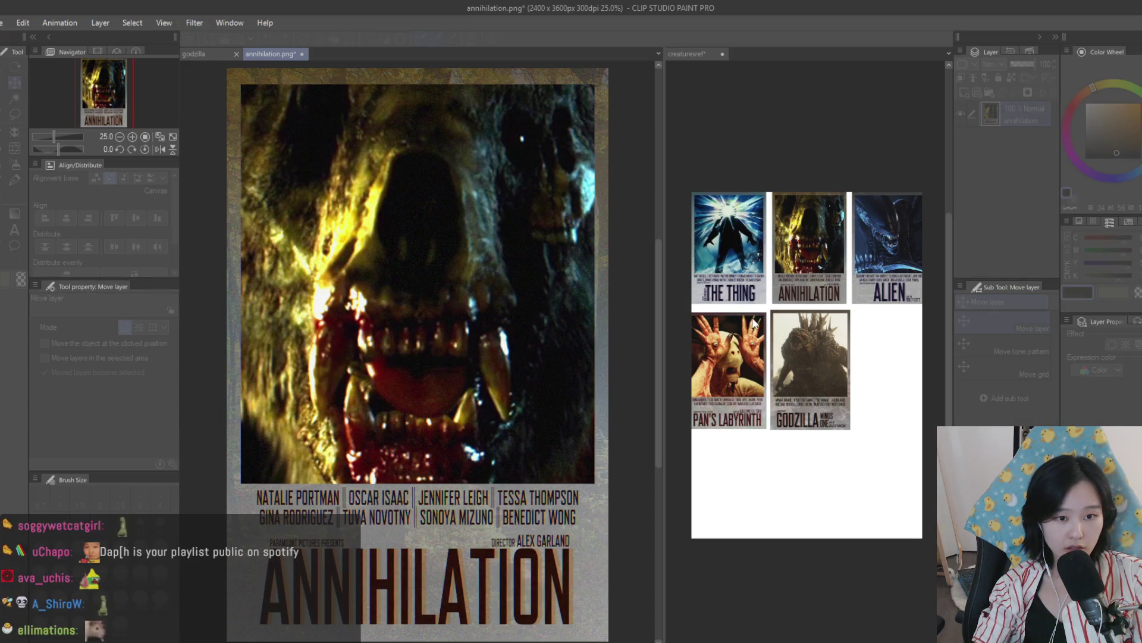
pyautogui.scroll(-2, 558, 260)
pyautogui.scroll(1, 558, 260)
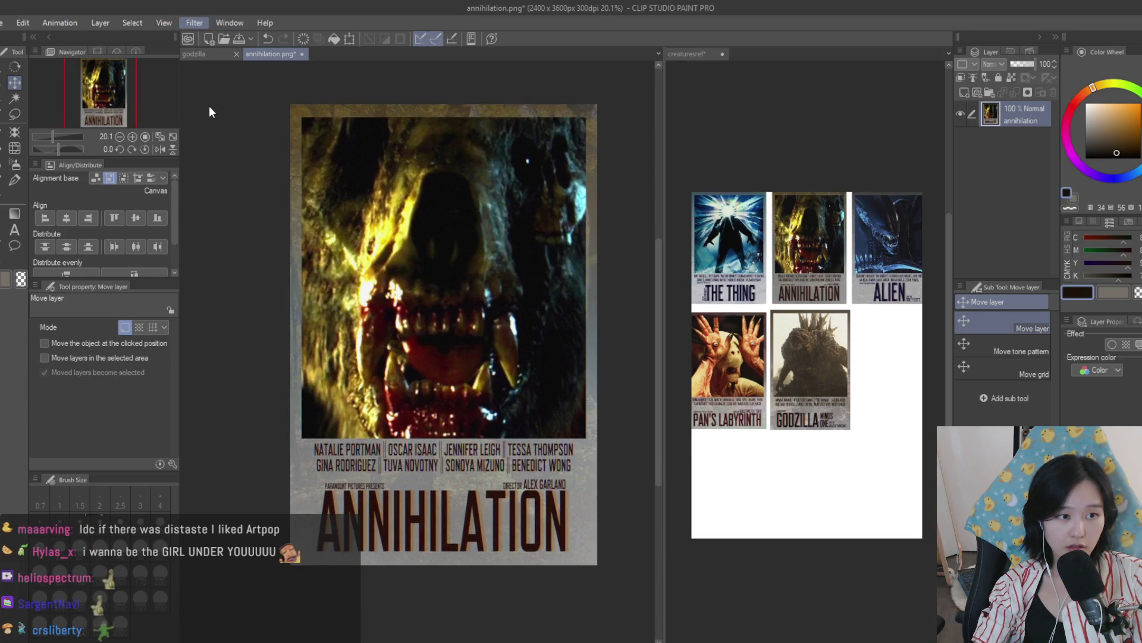
pyautogui.scroll(-4, 581, 324)
pyautogui.scroll(4, 581, 324)
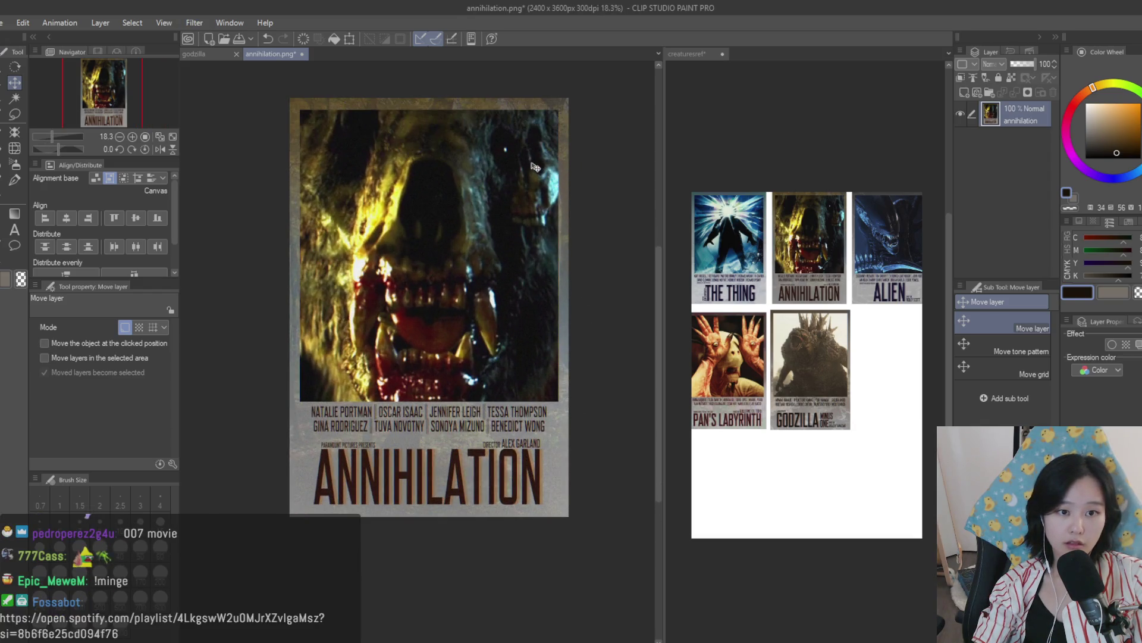
pyautogui.scroll(-1, 597, 243)
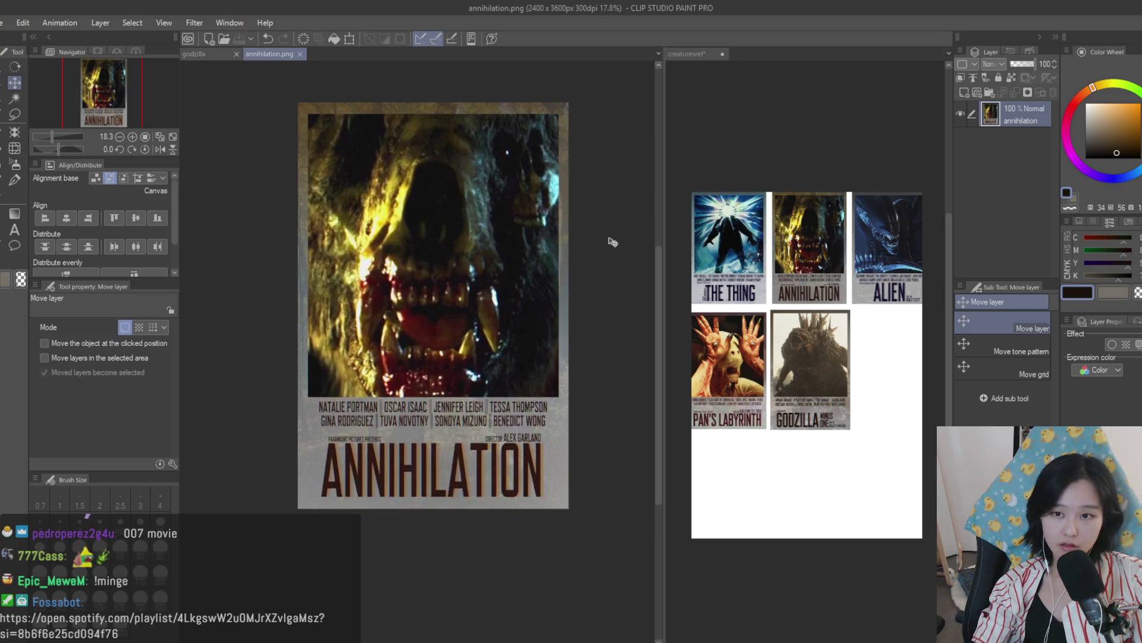
pyautogui.hotkey('ctrl', 'w')
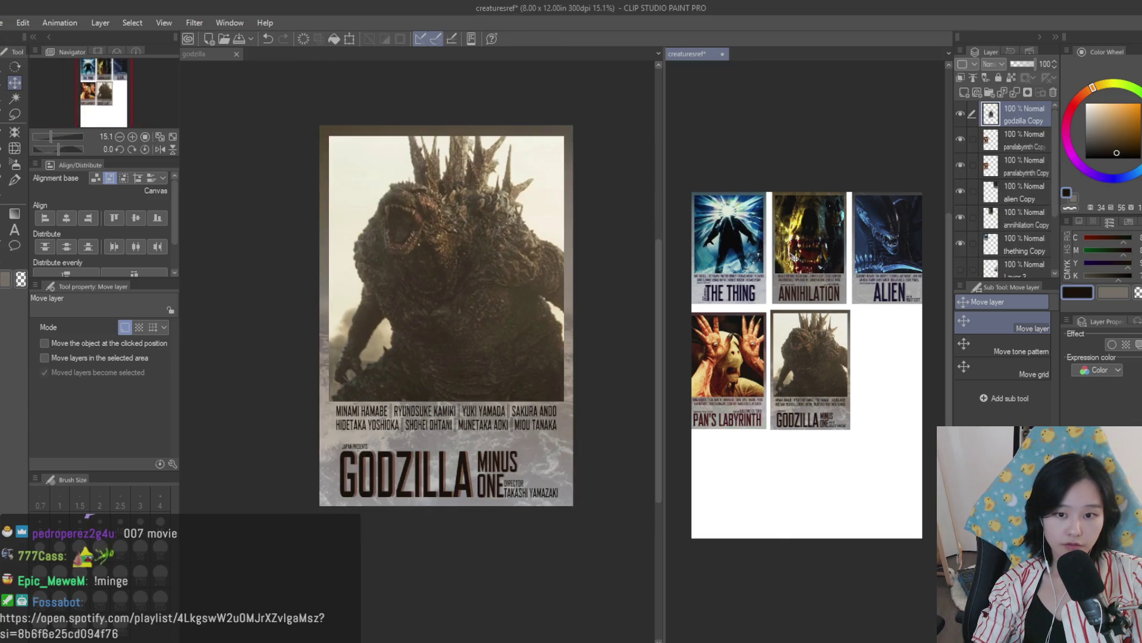
# Step: Paste the Annihilation poster into creaturesref at 43% to fill its grid slot, then open godzilla
pyautogui.click(916, 460)
pyautogui.hotkey('ctrl', 'v')
pyautogui.hotkey('ctrl', 't')
pyautogui.moveTo(919, 537)
pyautogui.mouseDown()
pyautogui.moveTo(881, 396)
pyautogui.moveTo(894, 345)
pyautogui.moveTo(833, 326)
pyautogui.moveTo(875, 363)
pyautogui.moveTo(866, 345)
pyautogui.mouseUp()
pyautogui.scroll(2, 881, 396)
pyautogui.press('Return')
pyautogui.scroll(-2, 806, 416)
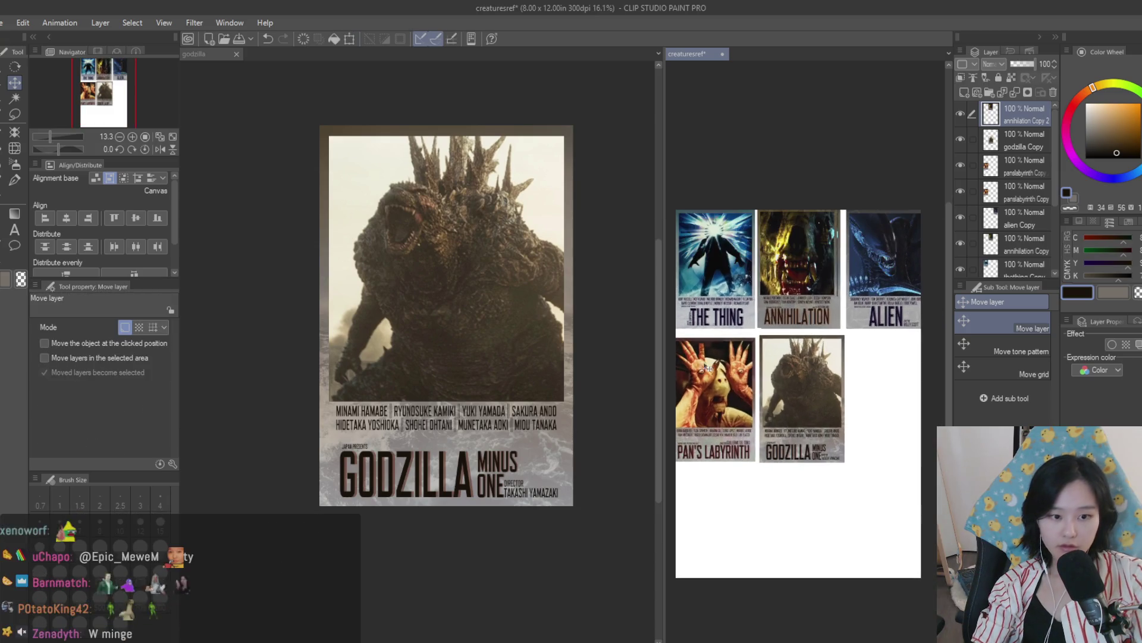
pyautogui.click(580, 288)
pyautogui.scroll(1, 601, 265)
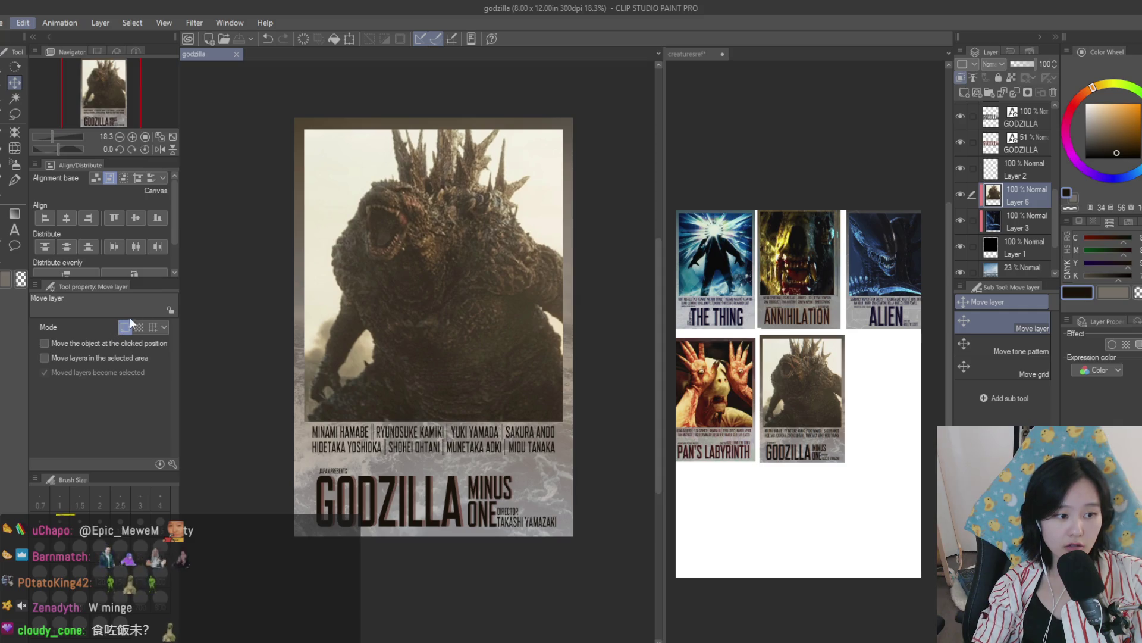
pyautogui.hotkey('ctrl', 's')
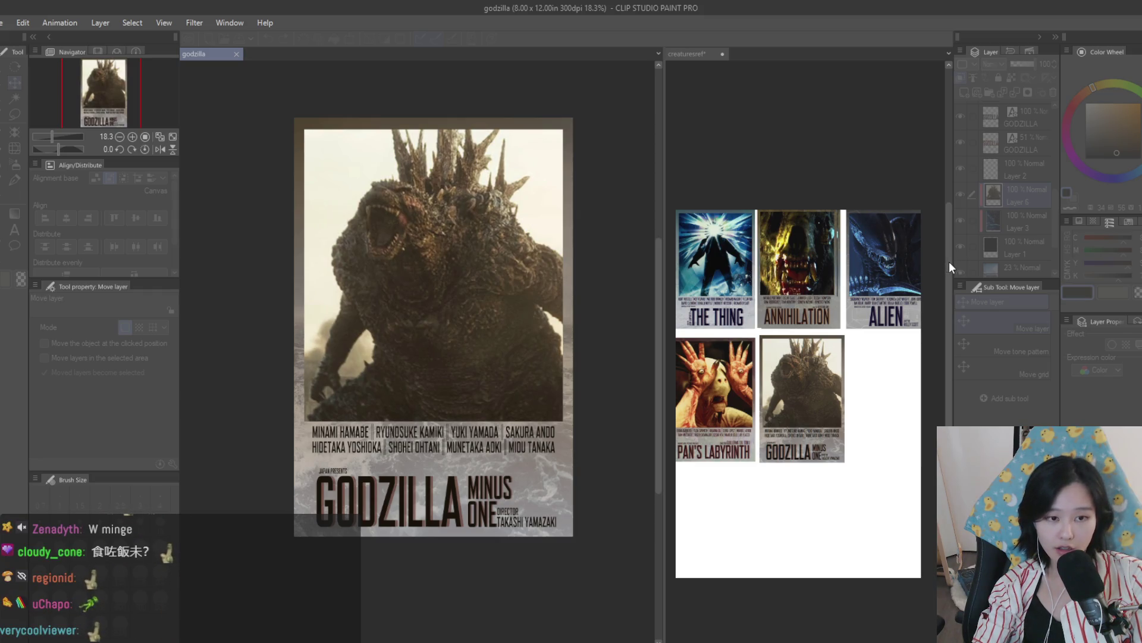
pyautogui.scroll(-3, 536, 268)
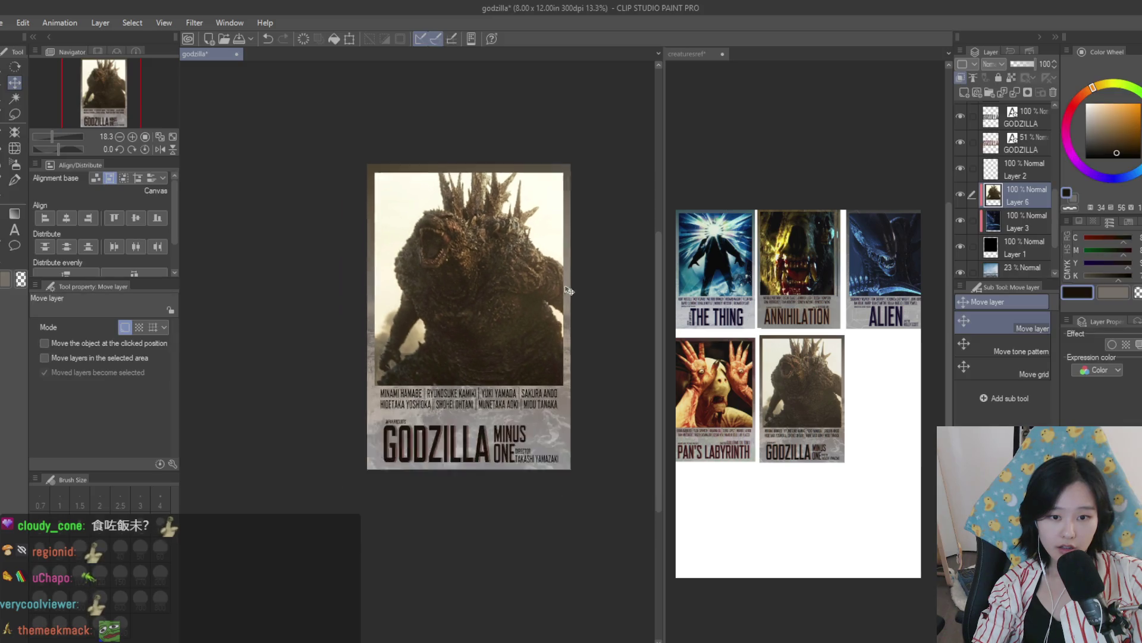
pyautogui.scroll(4, 536, 268)
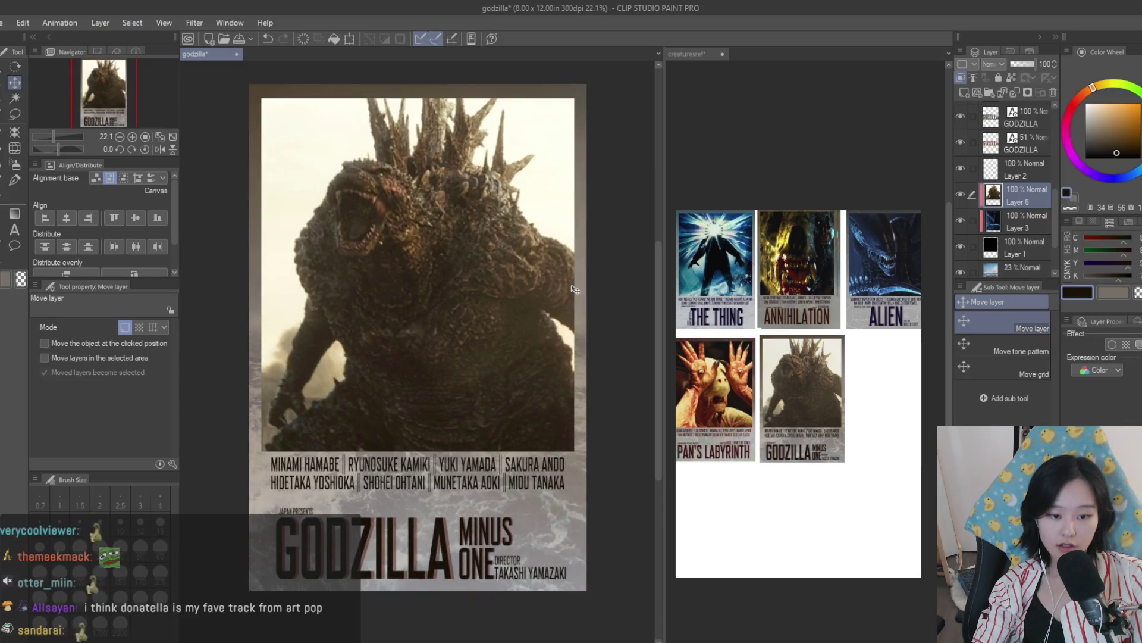
pyautogui.scroll(-1, 575, 287)
pyautogui.scroll(1, 551, 338)
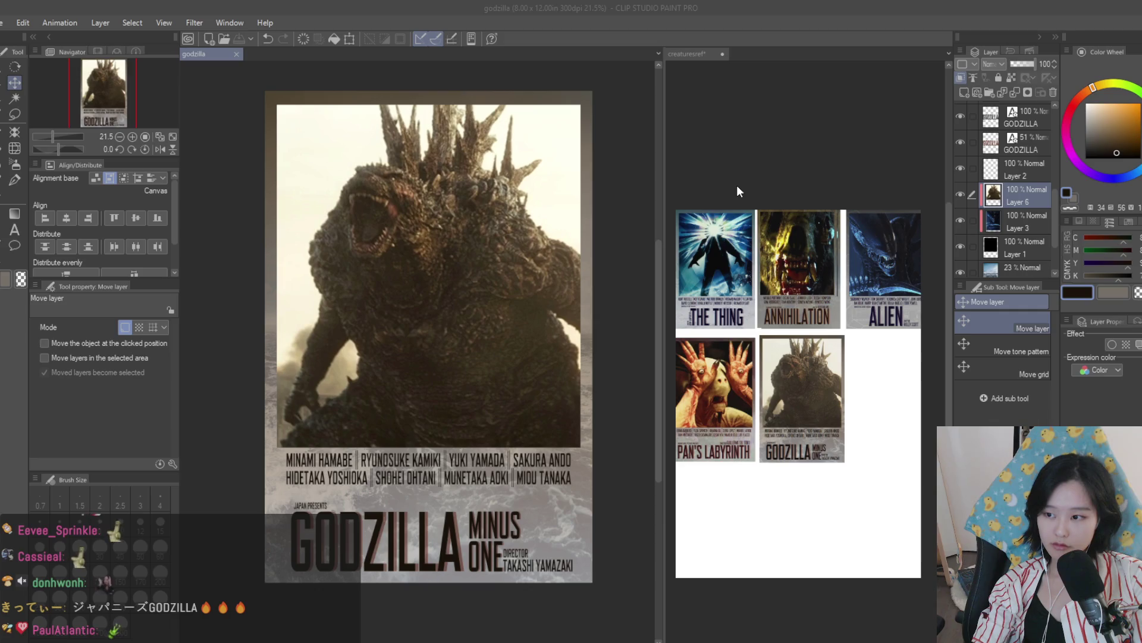
pyautogui.click(873, 242)
pyautogui.click(873, 241)
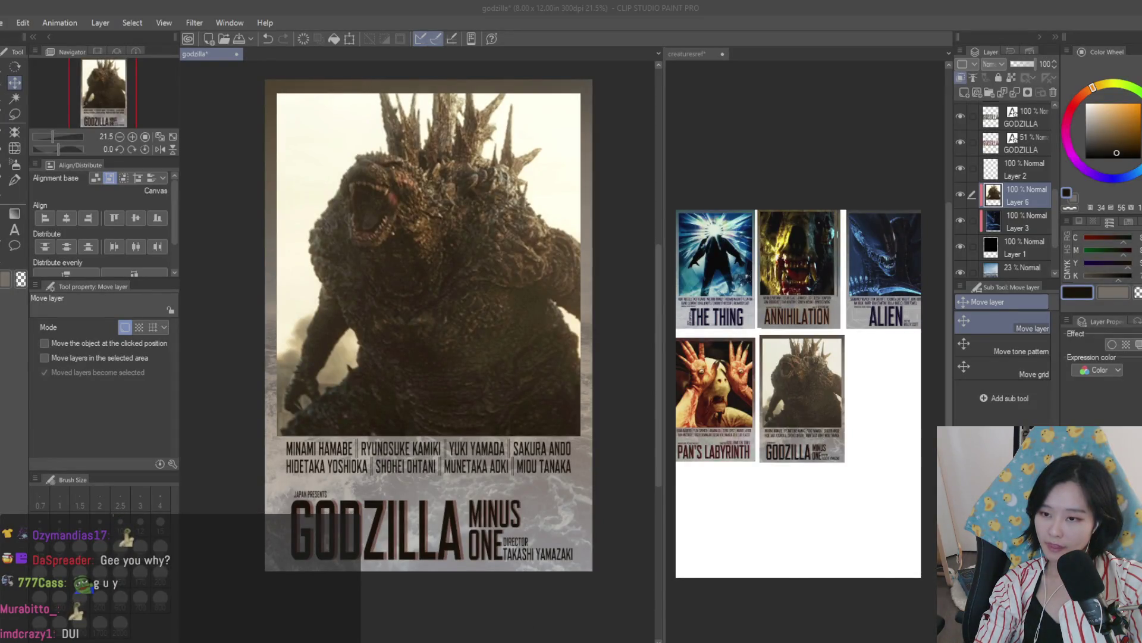
# Step: Save and close the Godzilla poster, then double-click the Alien layer to open its source document
pyautogui.scroll(-3, 651, 198)
pyautogui.scroll(5, 651, 198)
pyautogui.hotkey('ctrl', 's')
pyautogui.click(662, 188)
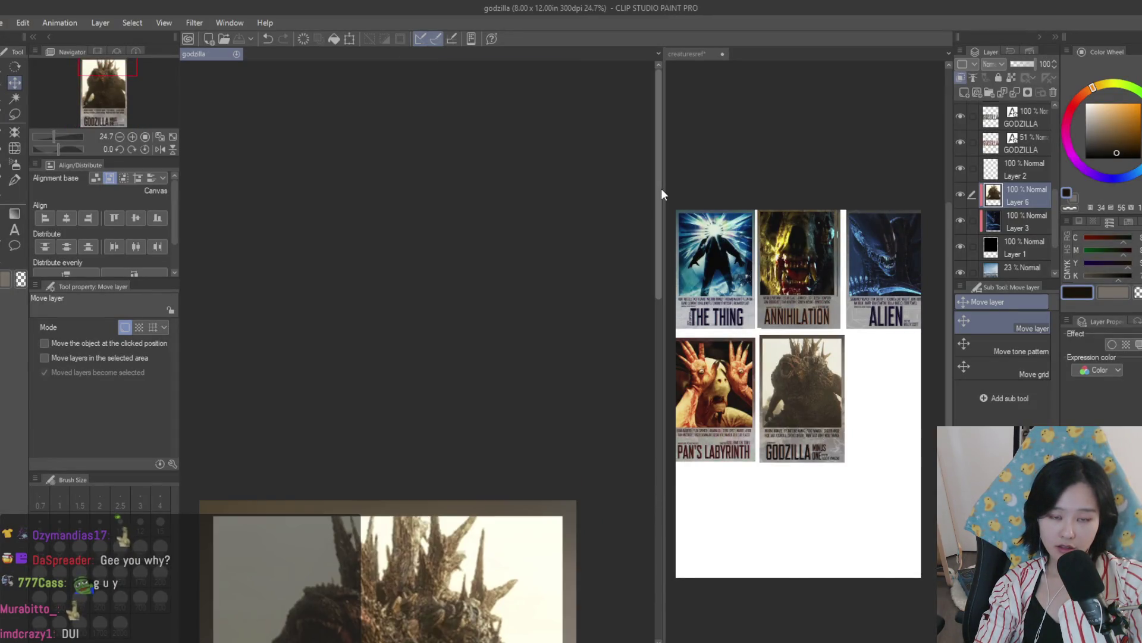
pyautogui.moveTo(661, 188); pyautogui.dragTo(661, 356)
pyautogui.scroll(-1, 594, 319)
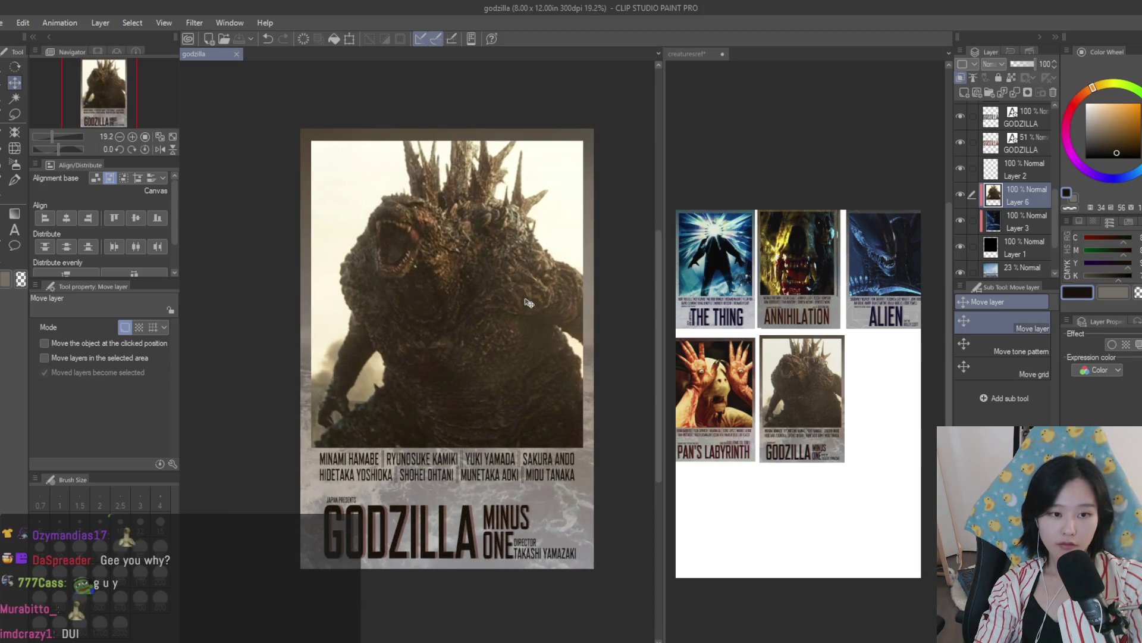
pyautogui.click(236, 54)
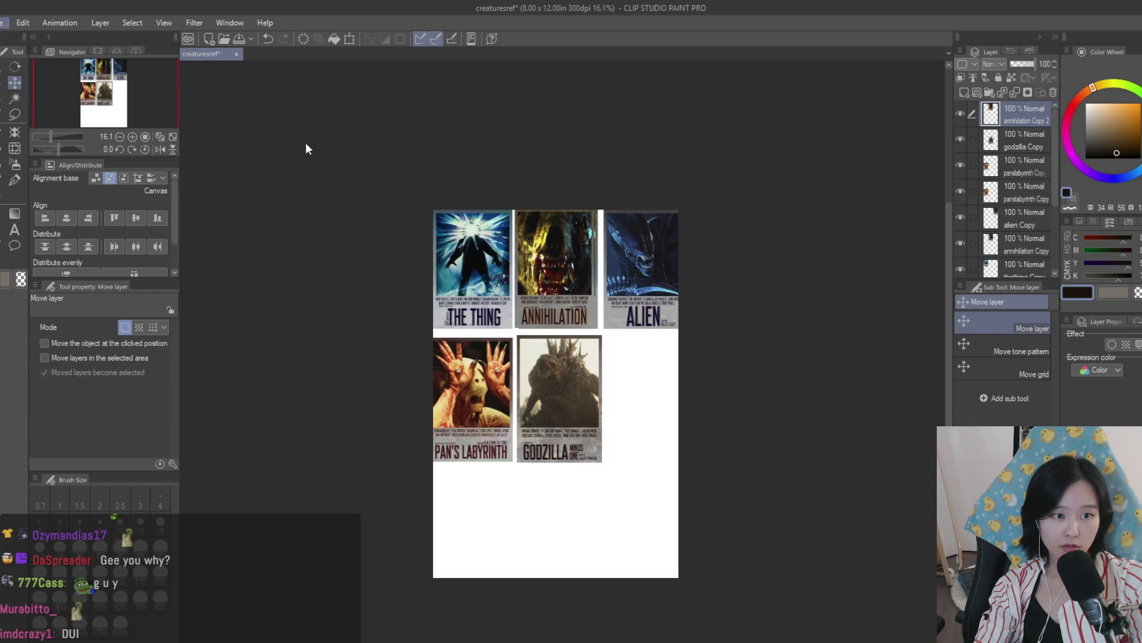
pyautogui.doubleClick(311, 55)
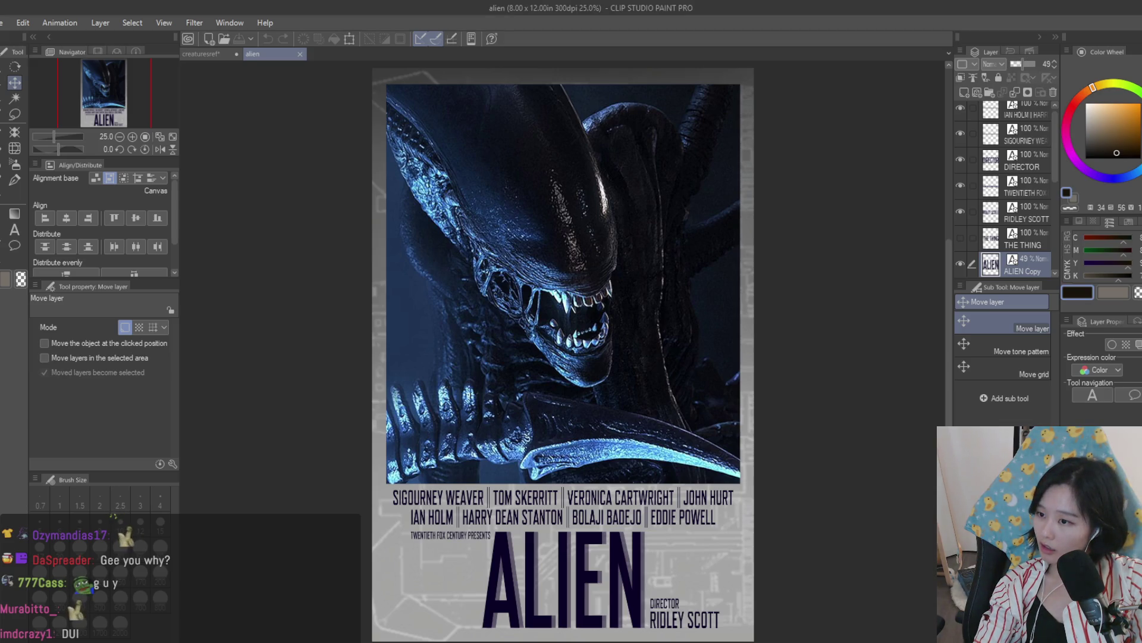
pyautogui.scroll(-2, 649, 219)
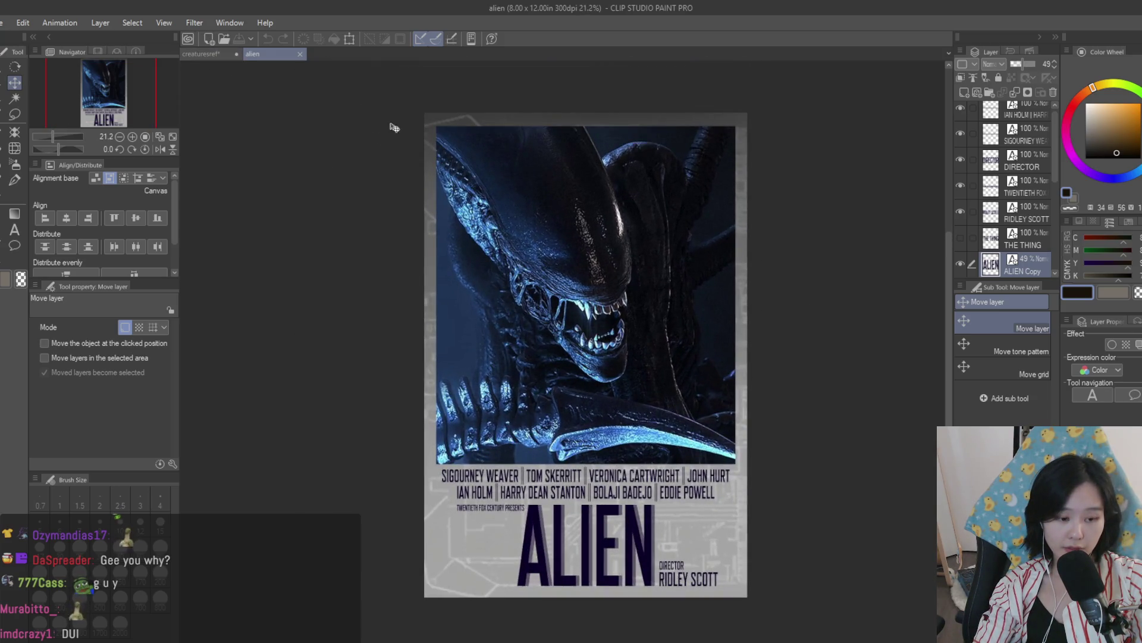
pyautogui.click(204, 55)
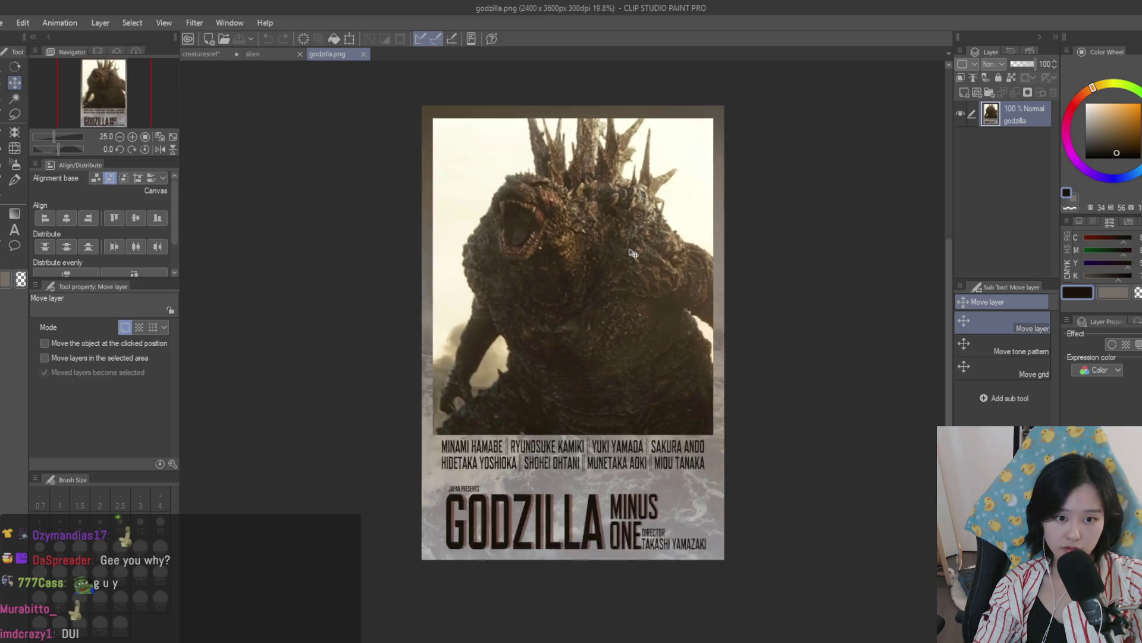
pyautogui.moveTo(654, 226); pyautogui.dragTo(676, 235)
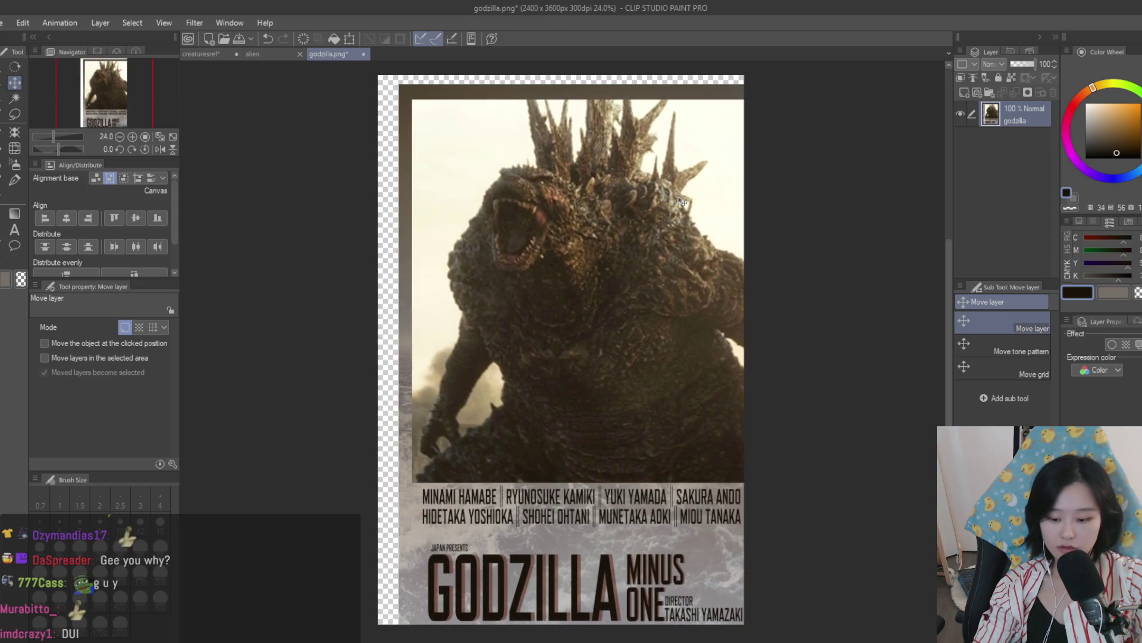
pyautogui.hotkey('ctrl', 'z')
pyautogui.scroll(-3, 731, 312)
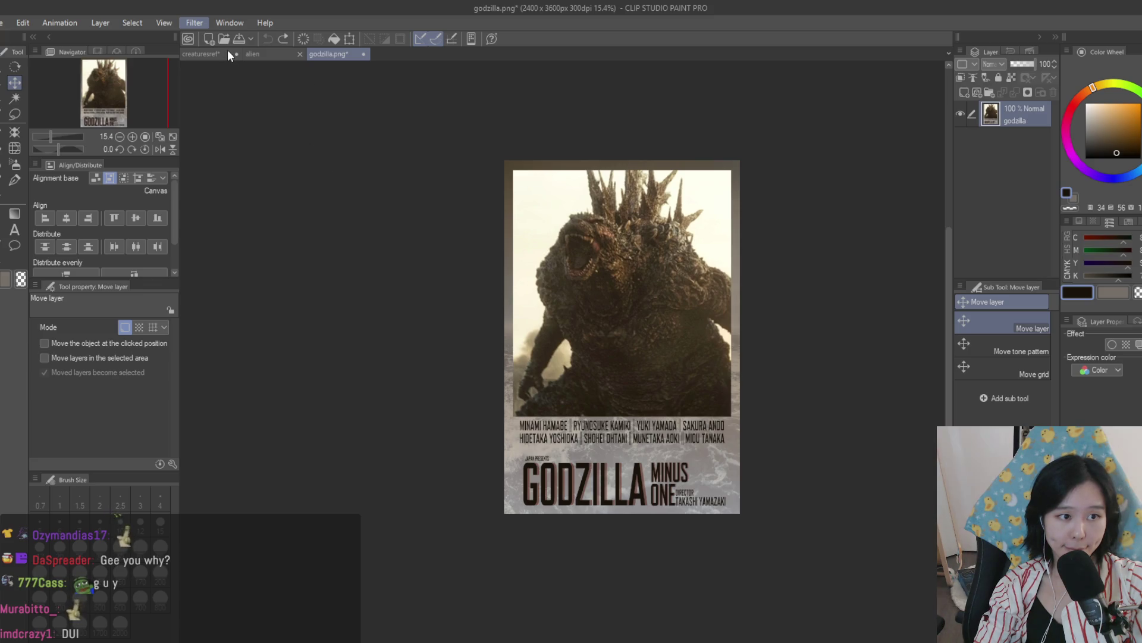
pyautogui.hotkey('ctrl', 'y')
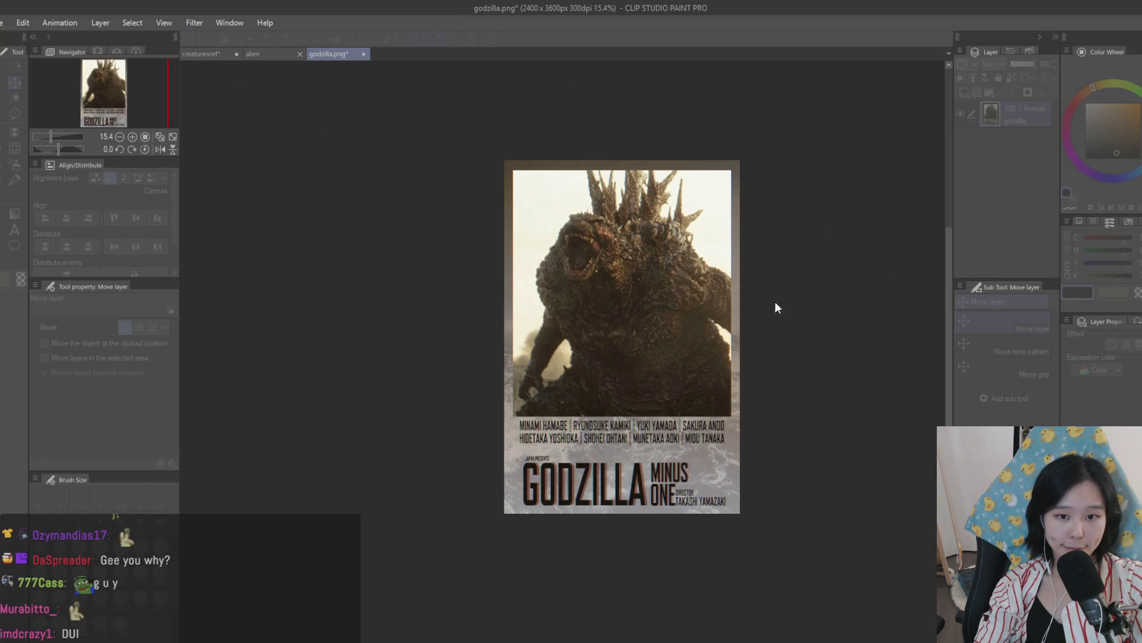
pyautogui.scroll(2, 773, 301)
pyautogui.hotkey('ctrl', 's')
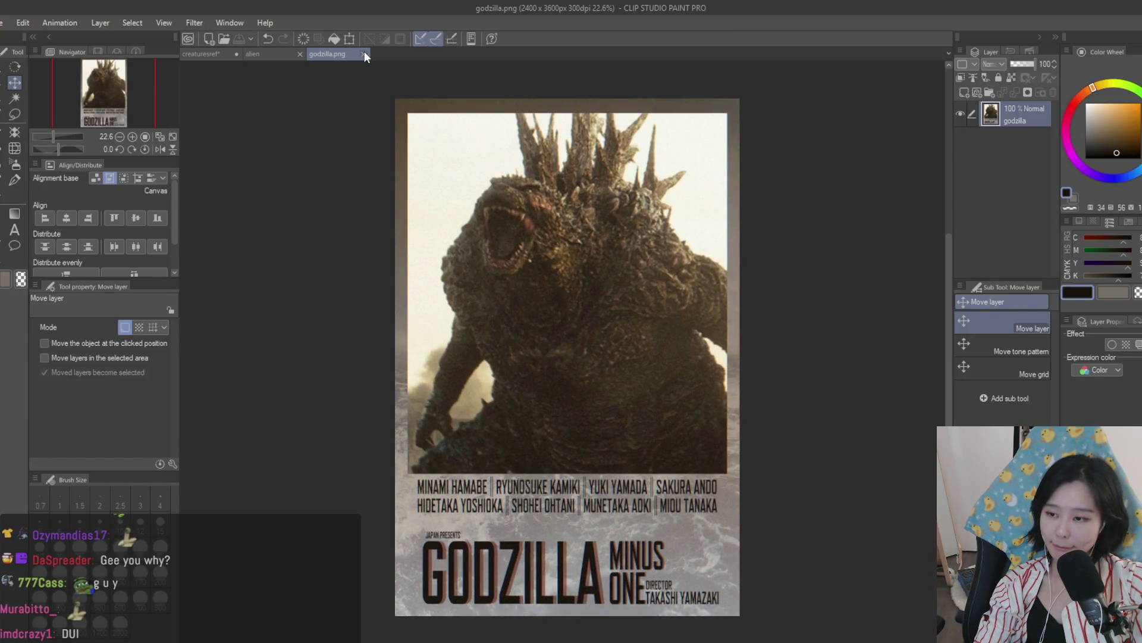
pyautogui.click(364, 53)
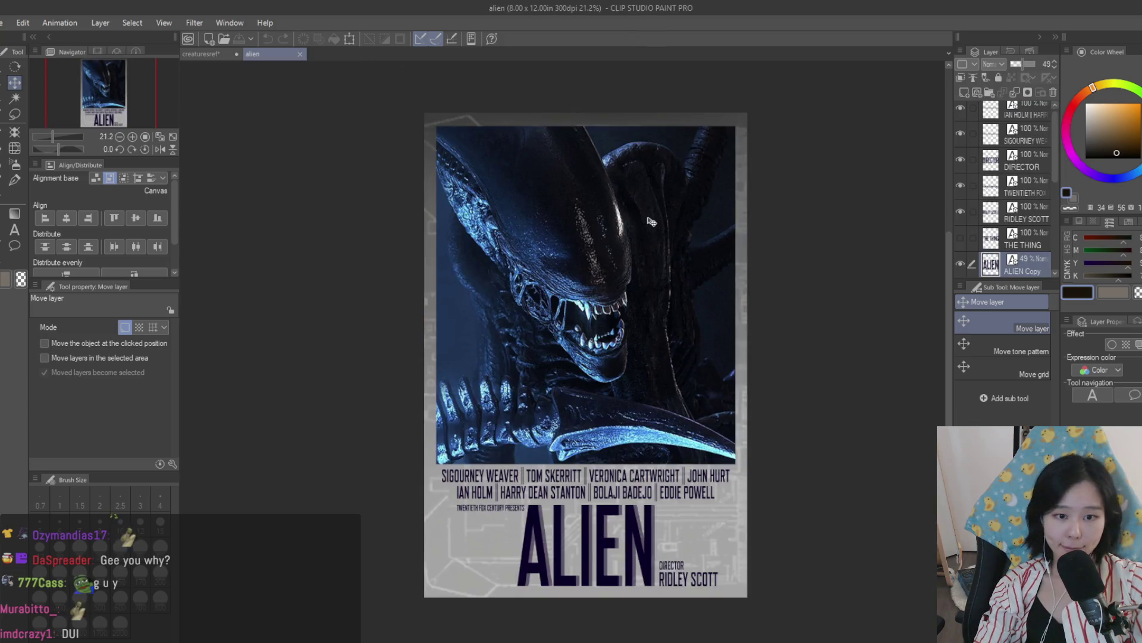
# Step: Dock the alien document beside creaturesref in a split view and widen the Alien pane
pyautogui.scroll(2, 609, 242)
pyautogui.scroll(-2, 609, 242)
pyautogui.click(300, 54)
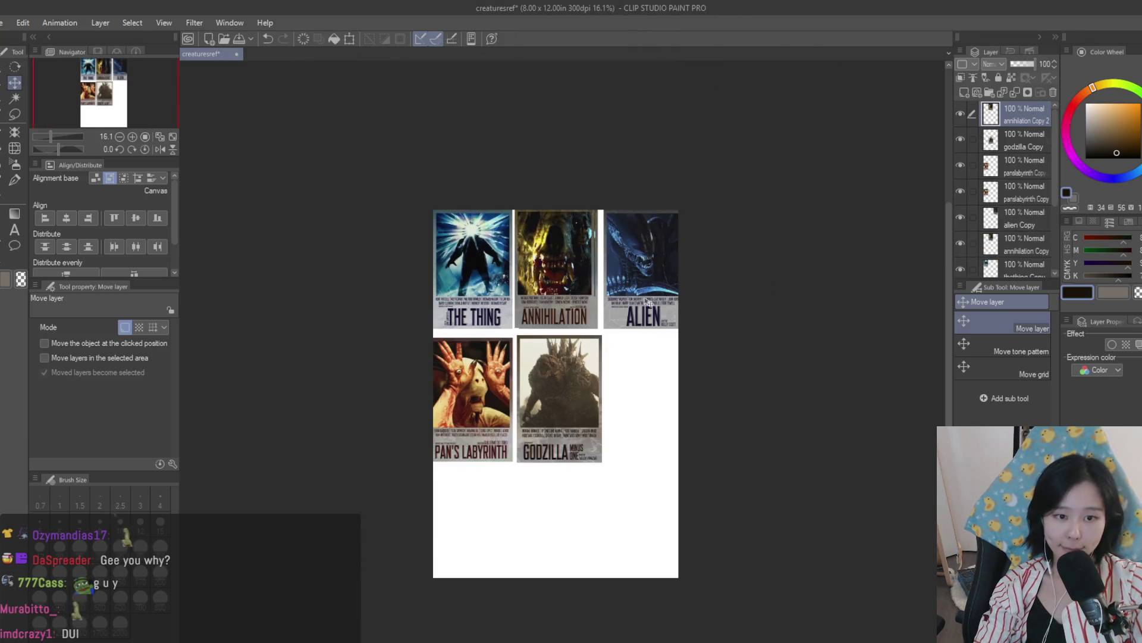
pyautogui.scroll(2, 681, 358)
pyautogui.scroll(-2, 682, 358)
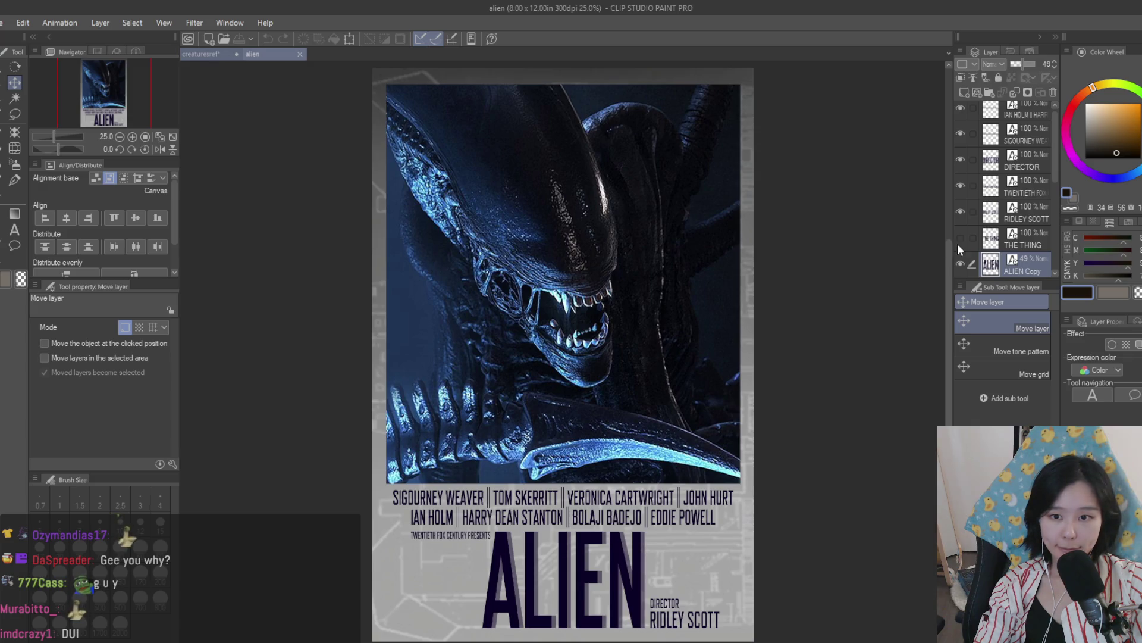
pyautogui.moveTo(201, 53); pyautogui.dragTo(833, 297)
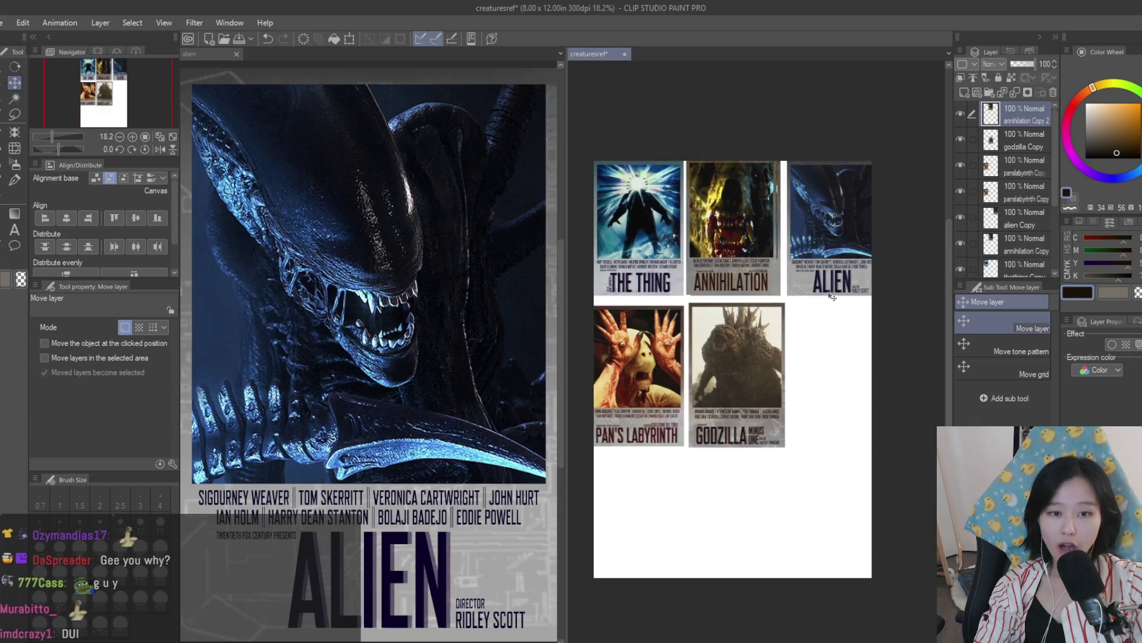
pyautogui.moveTo(567, 299); pyautogui.dragTo(657, 300)
pyautogui.scroll(-1, 797, 333)
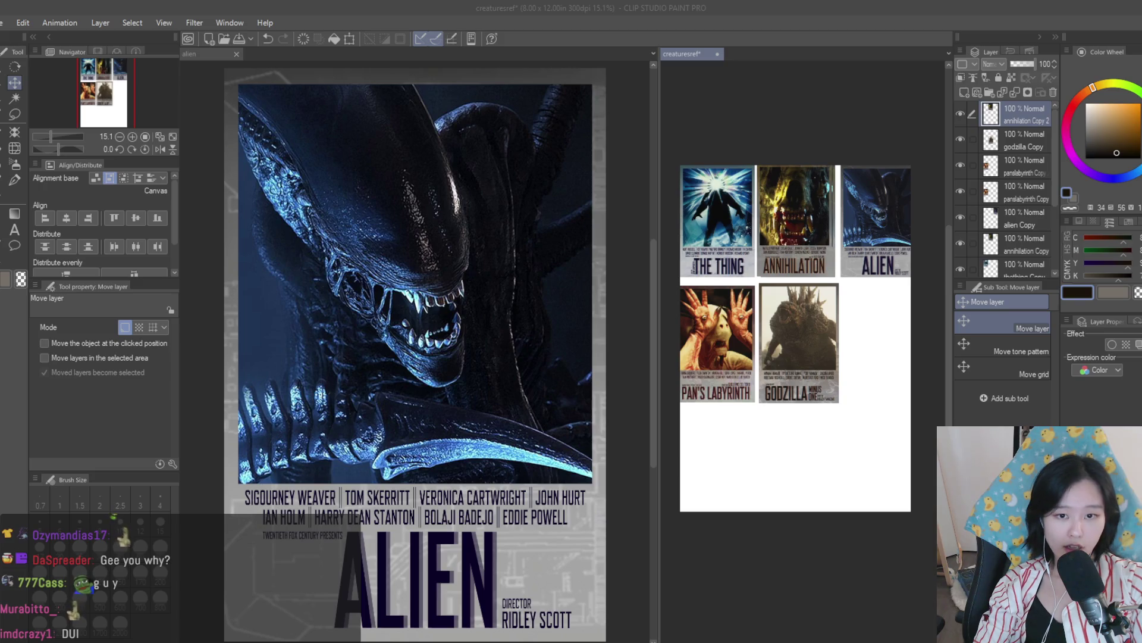
pyautogui.hotkey('ctrl', 'a')
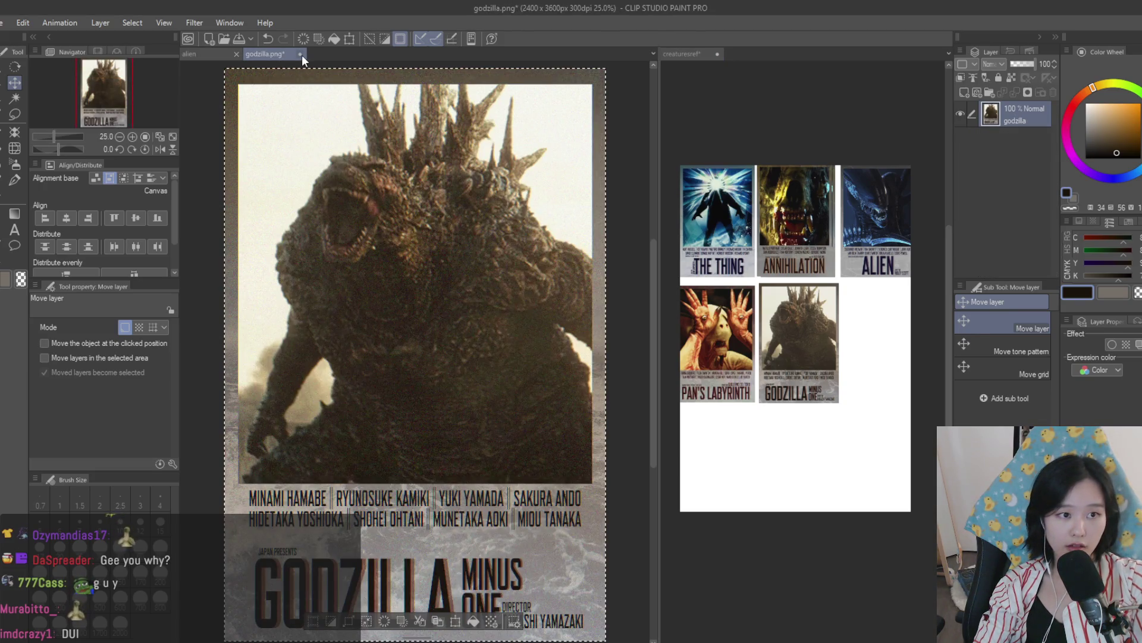
# Step: Paste godzilla.png into creaturesref scaled to 38% beside Pan's Labyrinth, and widen the Alien pane
pyautogui.hotkey('ctrl', 'c')
pyautogui.hotkey('ctrl', 'w')
pyautogui.click(780, 394)
pyautogui.hotkey('ctrl', 'v')
pyautogui.hotkey('ctrl', 't')
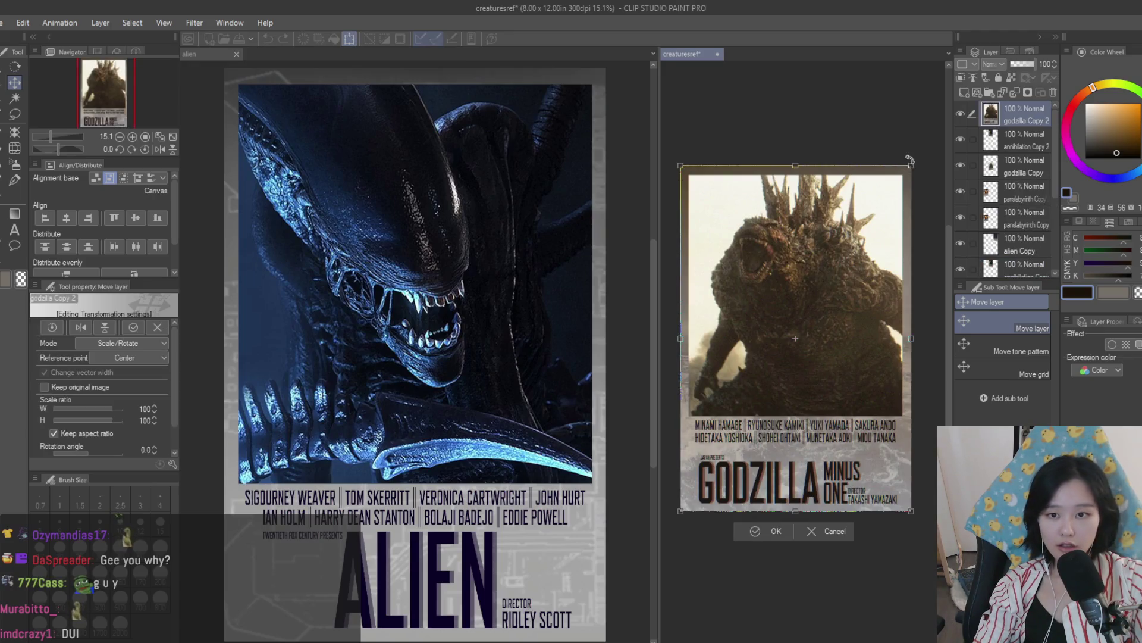
pyautogui.moveTo(781, 395)
pyautogui.mouseDown()
pyautogui.moveTo(832, 385)
pyautogui.moveTo(832, 400)
pyautogui.mouseUp()
pyautogui.press('Return')
pyautogui.scroll(1, 855, 371)
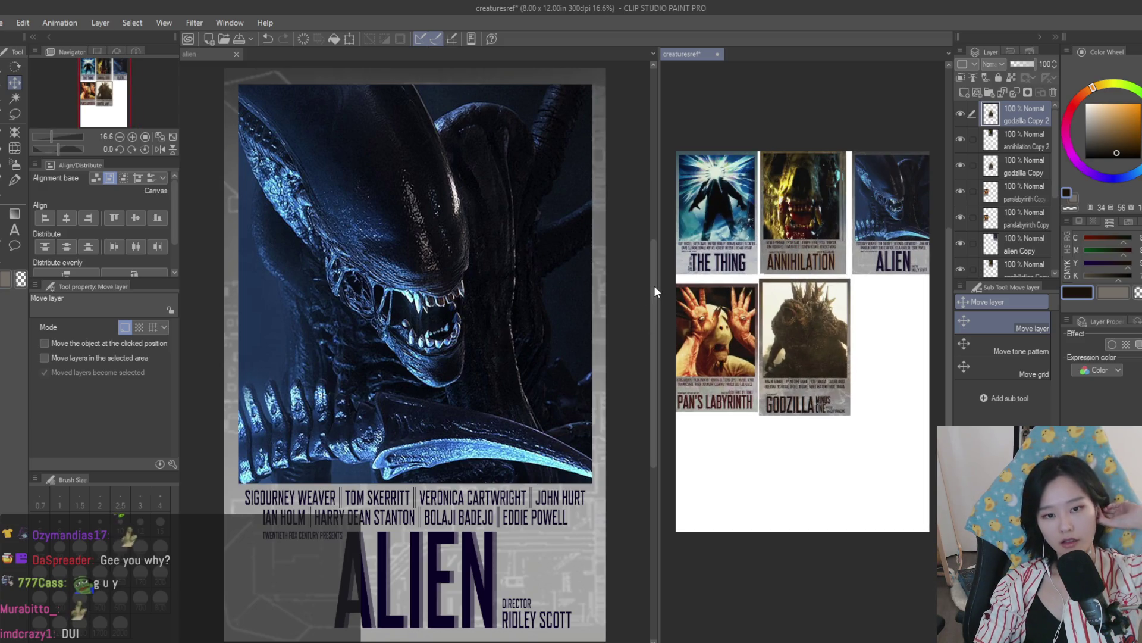
pyautogui.moveTo(658, 287); pyautogui.dragTo(686, 301)
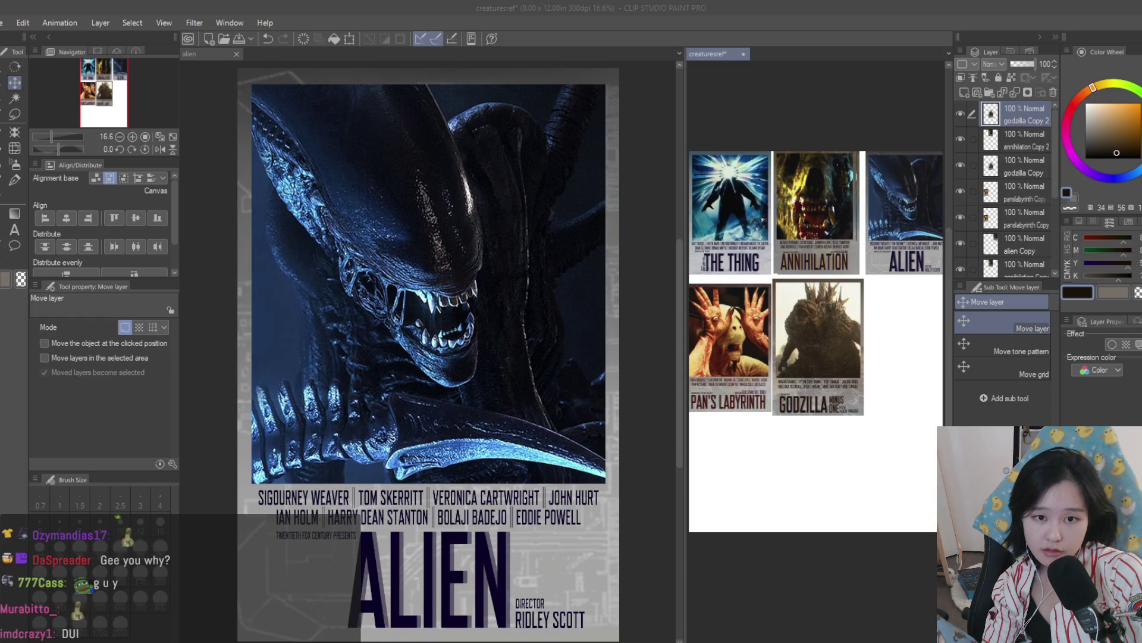
# Step: Switch to the Alien poster canvas and pick its ALIEN title text
pyautogui.click(560, 286)
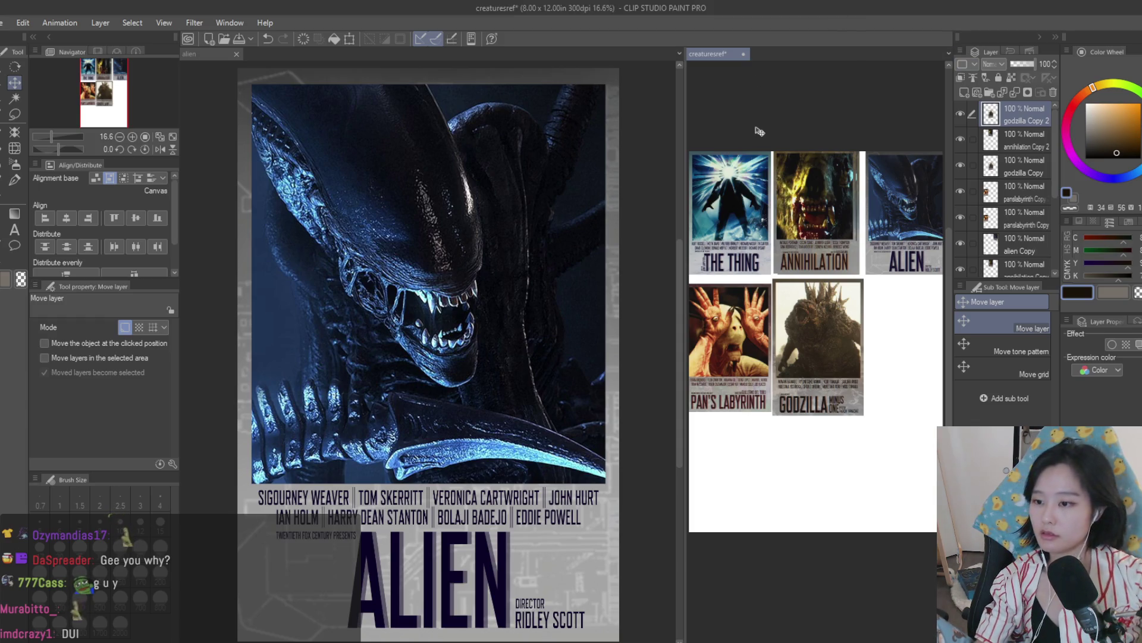
pyautogui.click(559, 286)
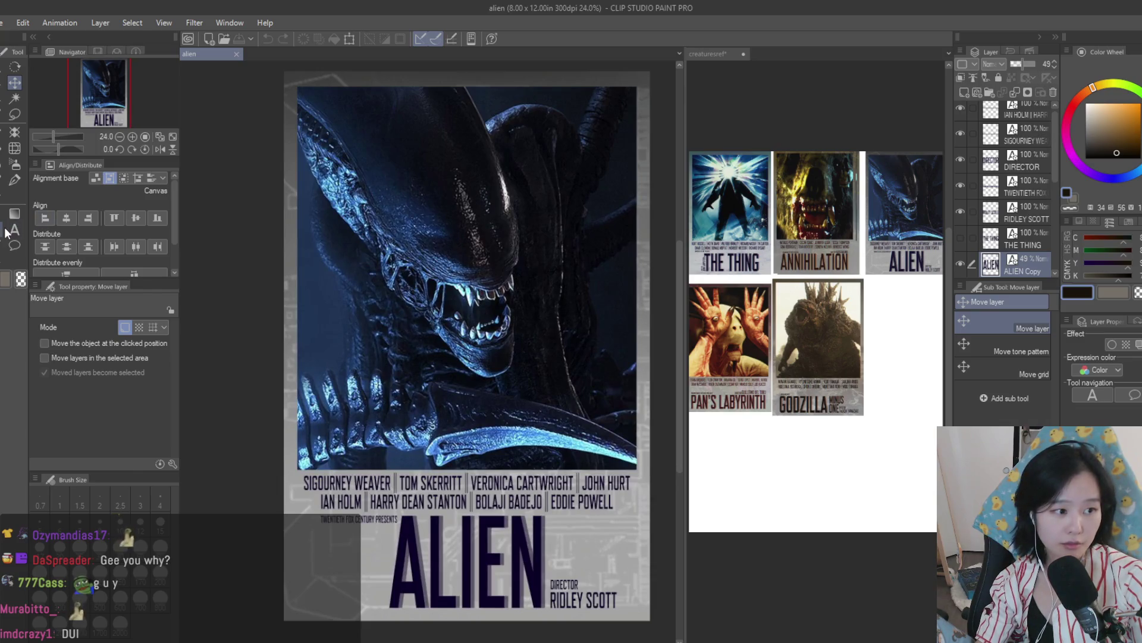
pyautogui.click(15, 230)
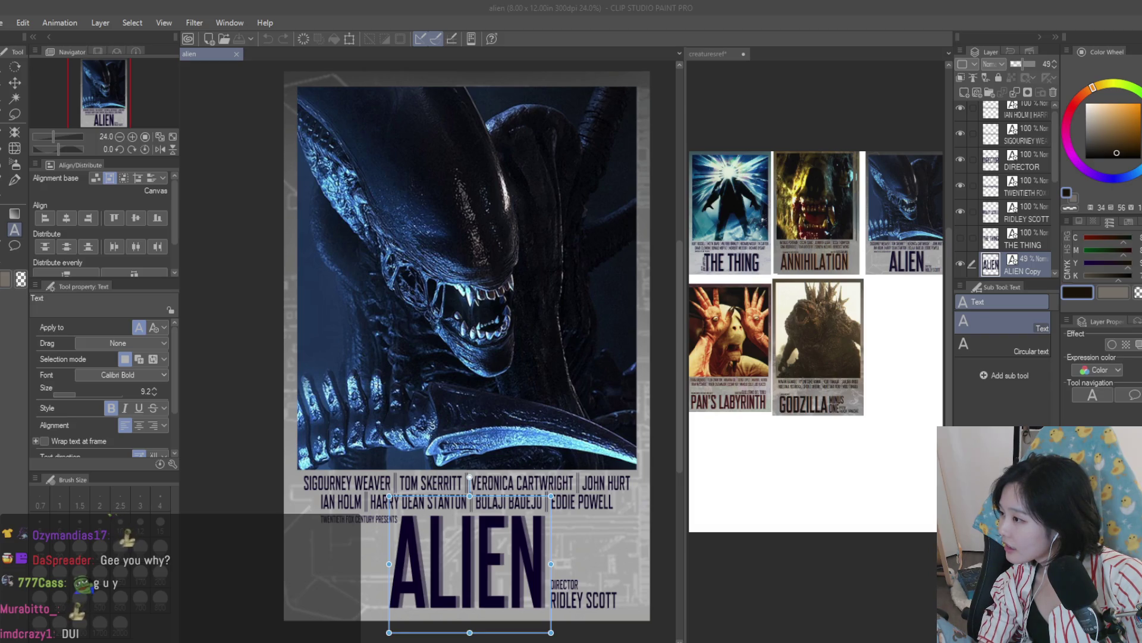
# Step: Scroll the Layer palette down and select the poster artwork layer
pyautogui.scroll(-2, 550, 220)
pyautogui.scroll(-2, 993, 226)
pyautogui.scroll(-3, 1032, 228)
pyautogui.click(1027, 143)
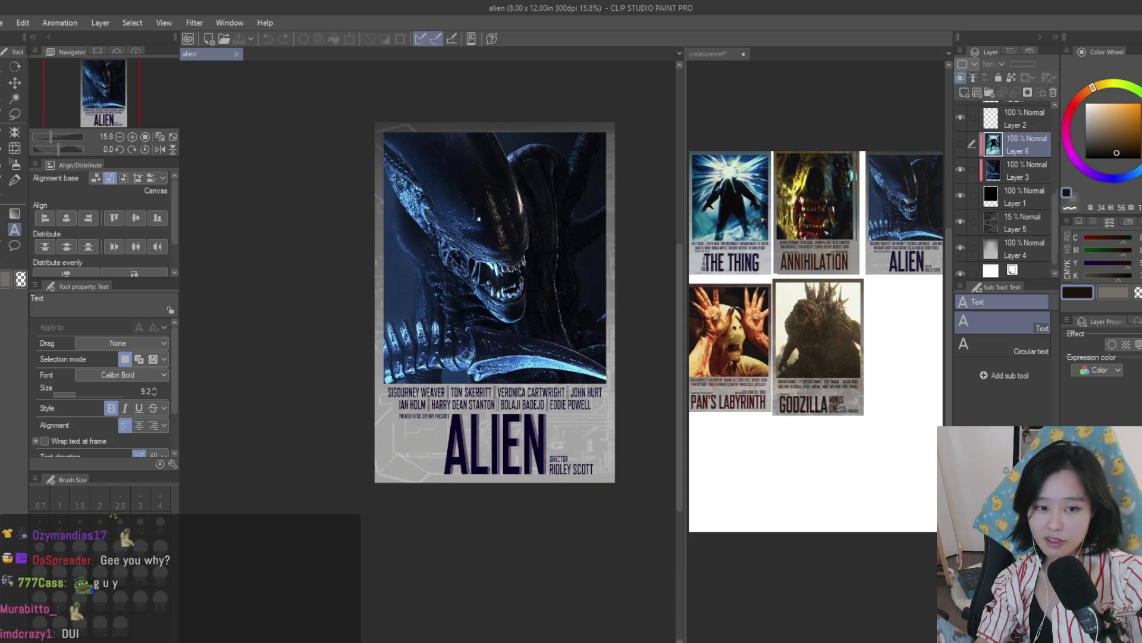
# Step: Paste the orange creature image and scale it to about 920% to cover the poster art
pyautogui.hotkey('ctrl', 'v')
pyautogui.hotkey('ctrl', 't')
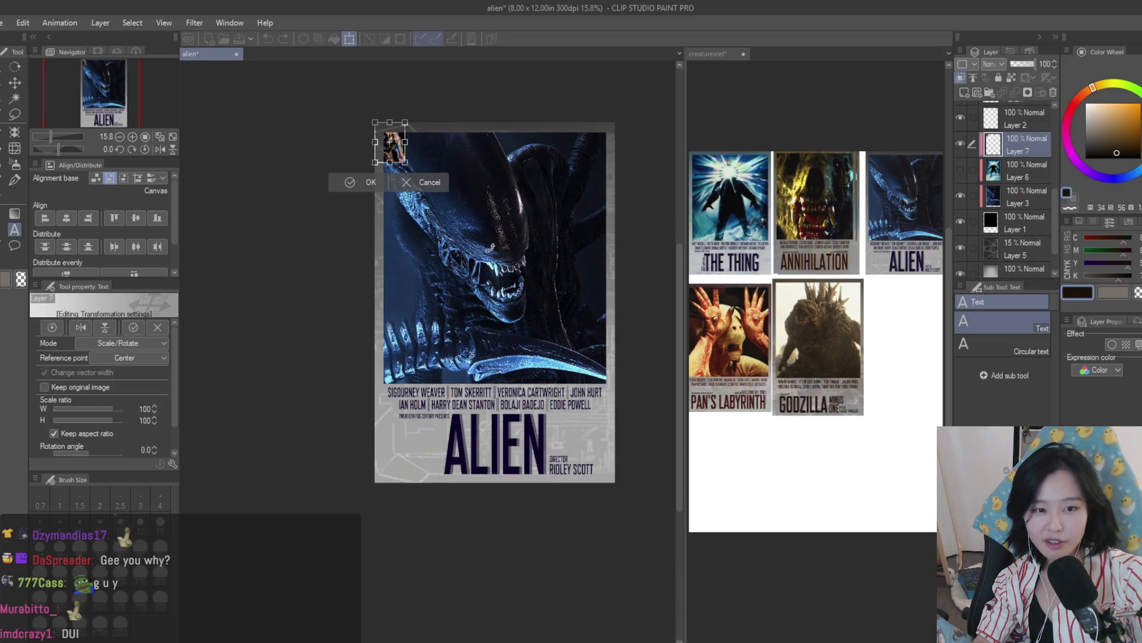
pyautogui.moveTo(406, 161)
pyautogui.mouseDown()
pyautogui.moveTo(672, 462)
pyautogui.moveTo(647, 493)
pyautogui.mouseUp()
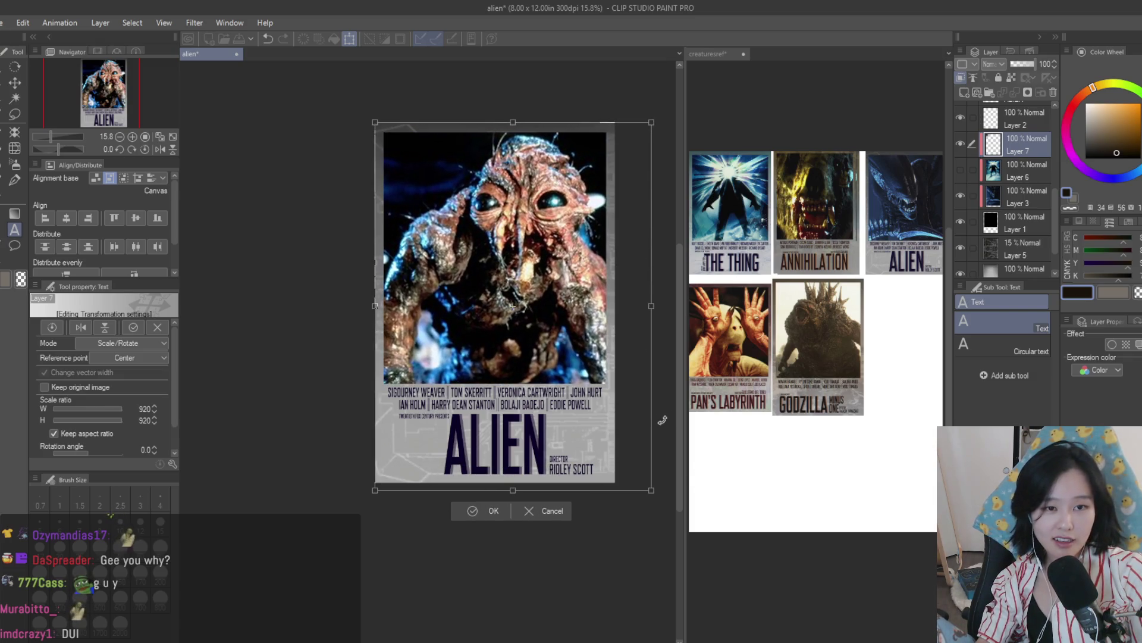
pyautogui.press('Return')
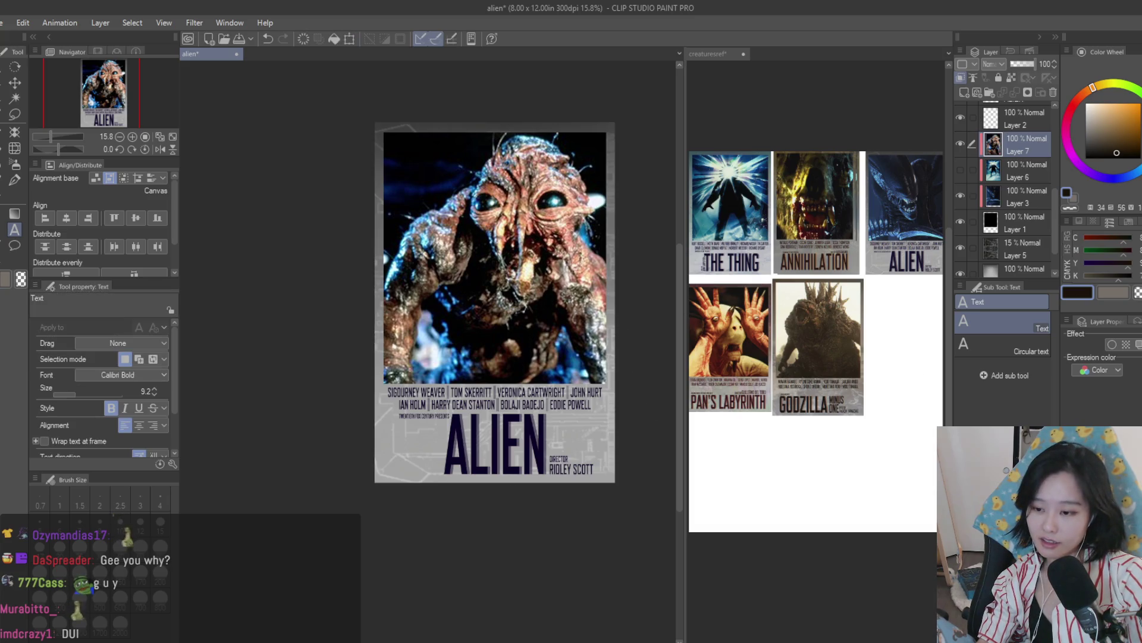